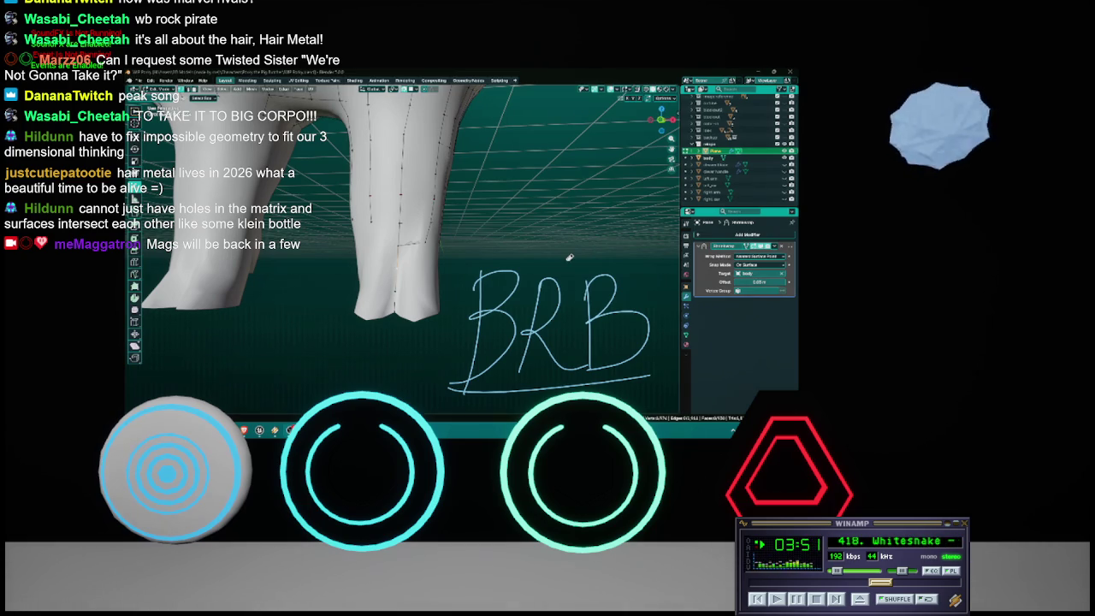
# Step: Save the coat .blend file and skip Winamp to the next music track
pyautogui.moveTo(506, 266)
pyautogui.mouseDown()
pyautogui.moveTo(512, 257)
pyautogui.moveTo(525, 269)
pyautogui.moveTo(479, 329)
pyautogui.moveTo(611, 300)
pyautogui.moveTo(587, 301)
pyautogui.moveTo(601, 326)
pyautogui.moveTo(584, 351)
pyautogui.moveTo(650, 364)
pyautogui.moveTo(490, 389)
pyautogui.moveTo(592, 352)
pyautogui.moveTo(492, 360)
pyautogui.moveTo(478, 341)
pyautogui.mouseUp()
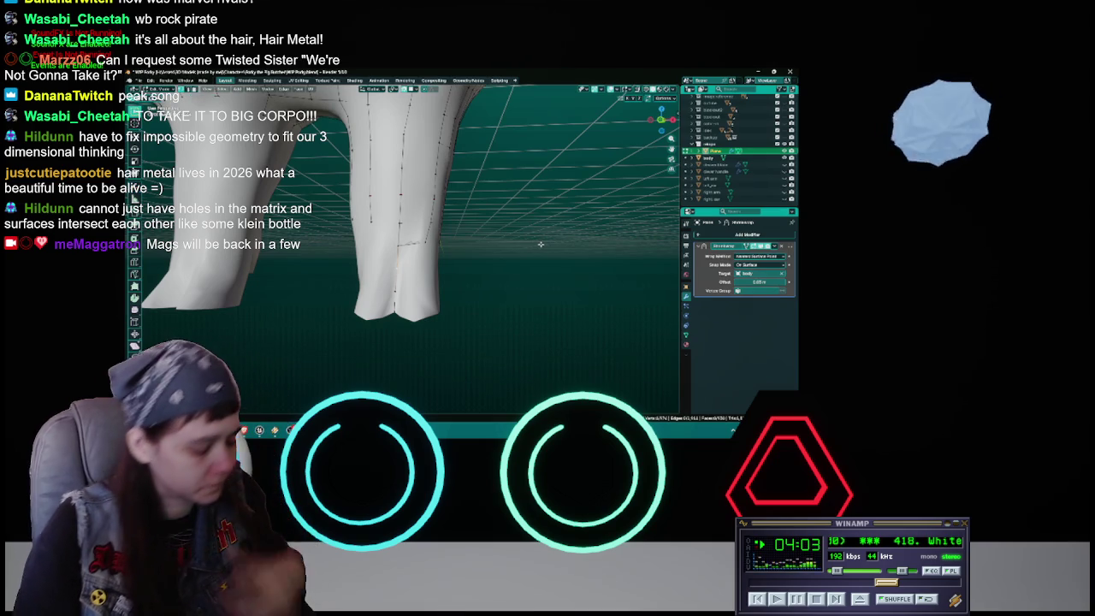
pyautogui.hotkey('ctrl', 's')
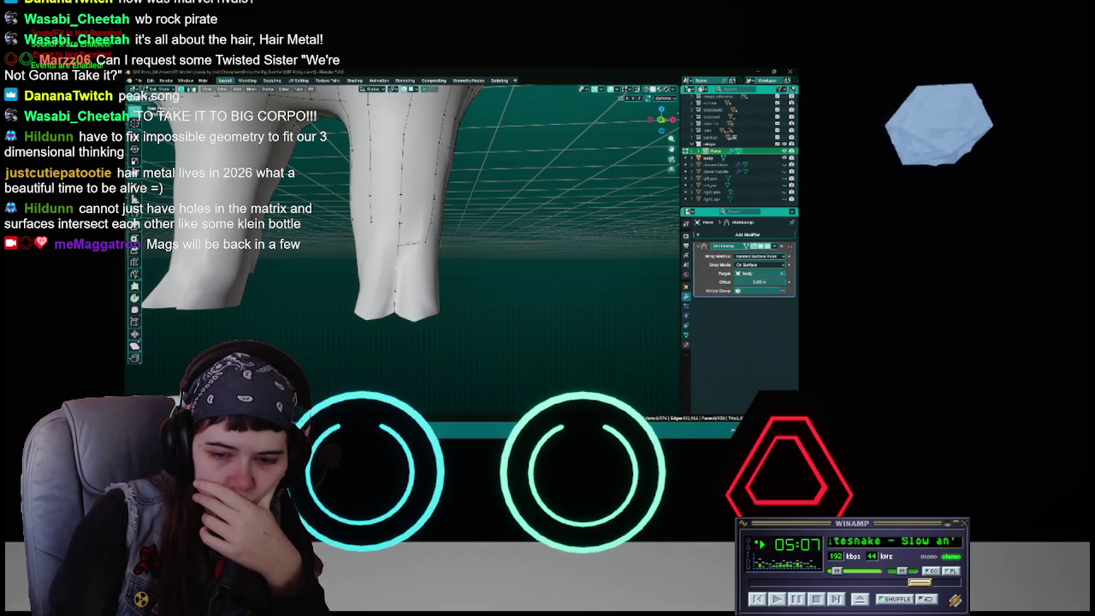
pyautogui.click(837, 598)
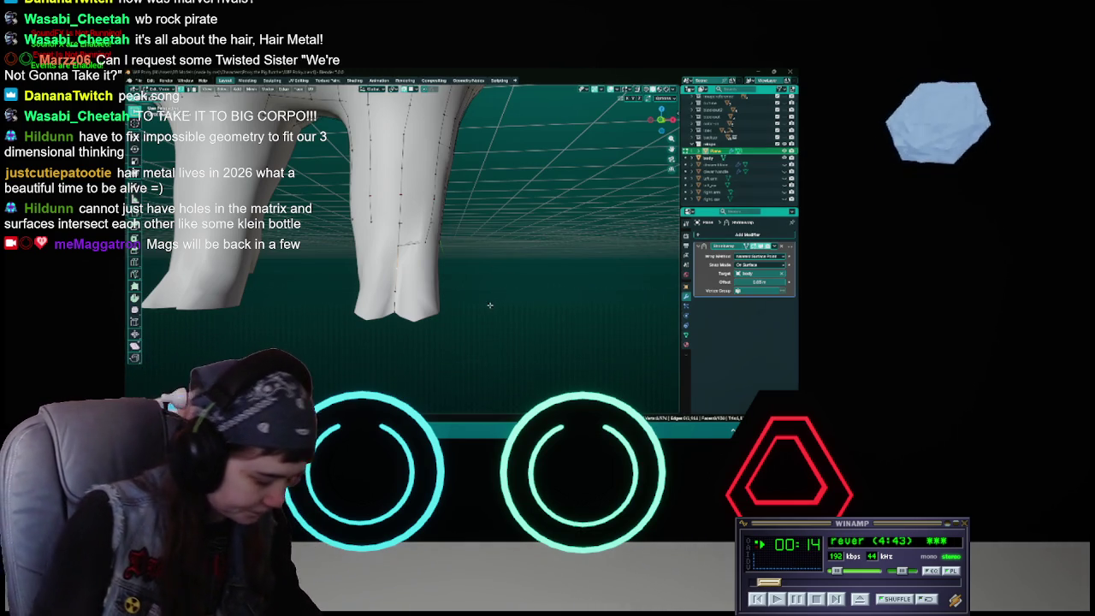
pyautogui.moveTo(493, 309); pyautogui.dragTo(426, 281, button='middle')
# Step: Move the back tails' hem vertices so the hem tapers into points, saving along the way
pyautogui.hotkey('ctrl', 's')
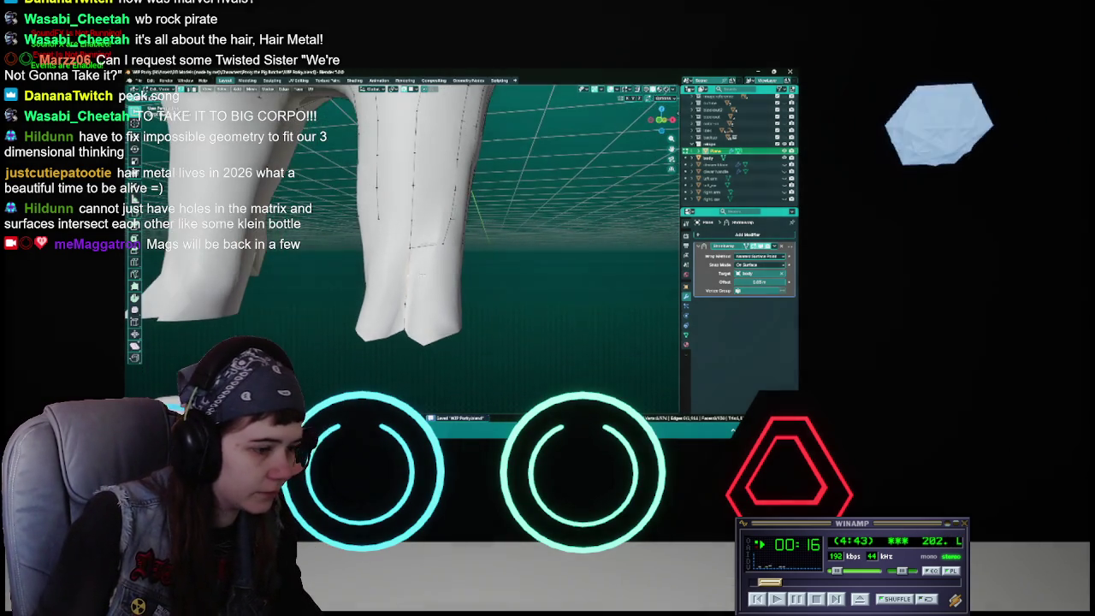
pyautogui.moveTo(426, 281); pyautogui.dragTo(453, 261, button='middle')
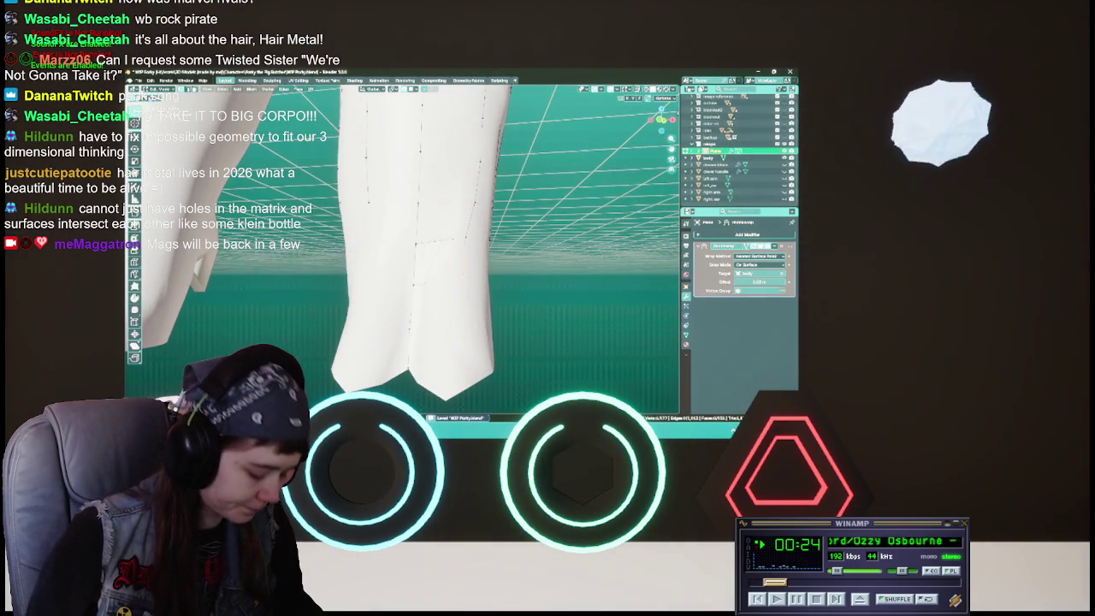
pyautogui.press('g')
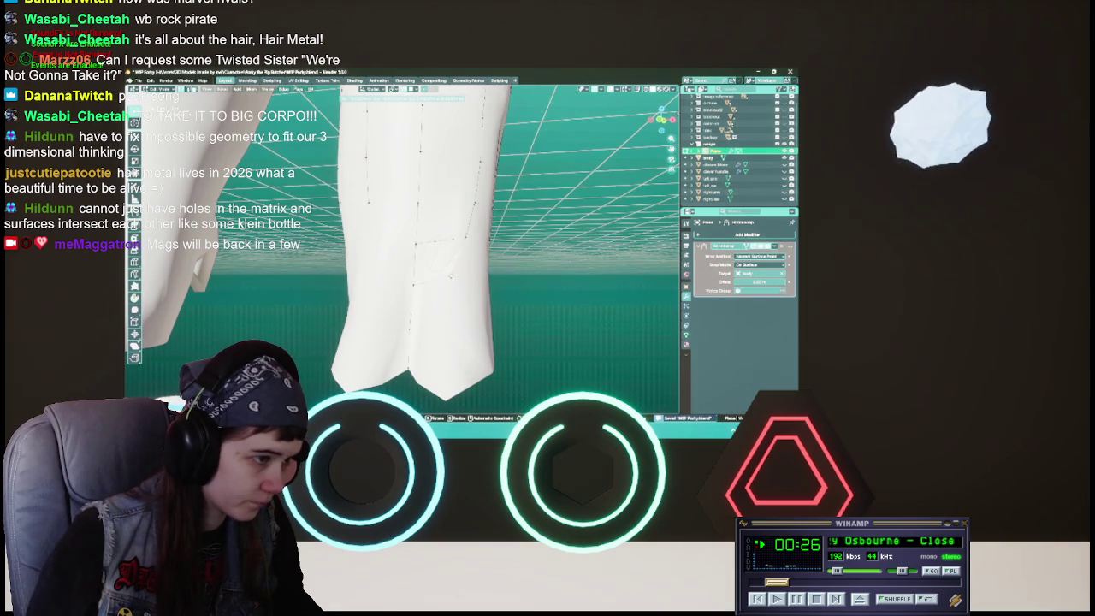
pyautogui.click(451, 274)
pyautogui.hotkey('ctrl', 's')
pyautogui.moveTo(451, 275); pyautogui.dragTo(449, 275, button='middle')
pyautogui.press('g')
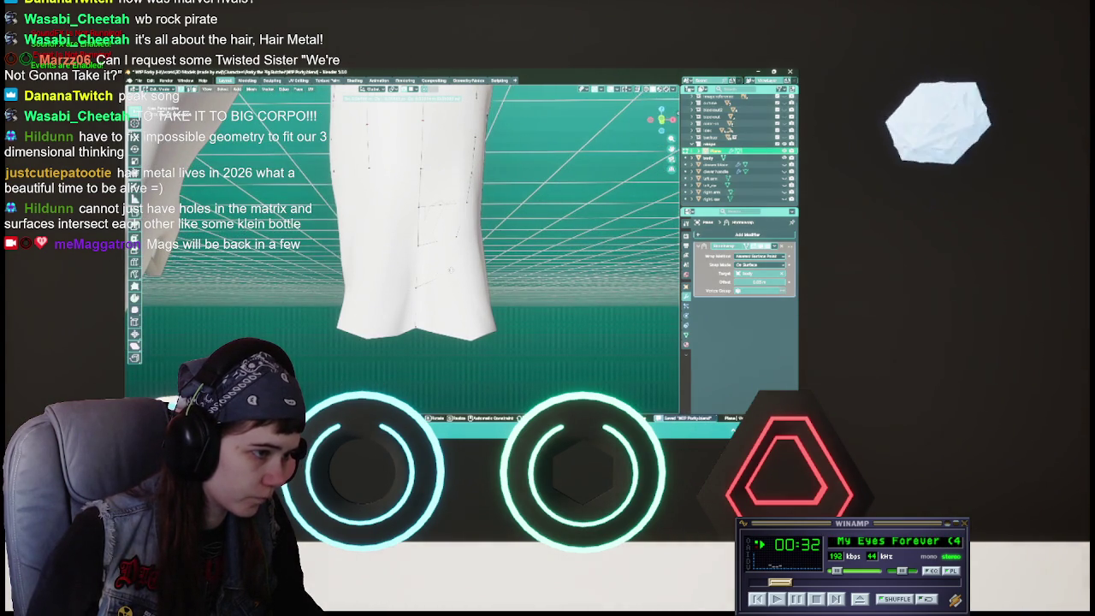
pyautogui.press('Return')
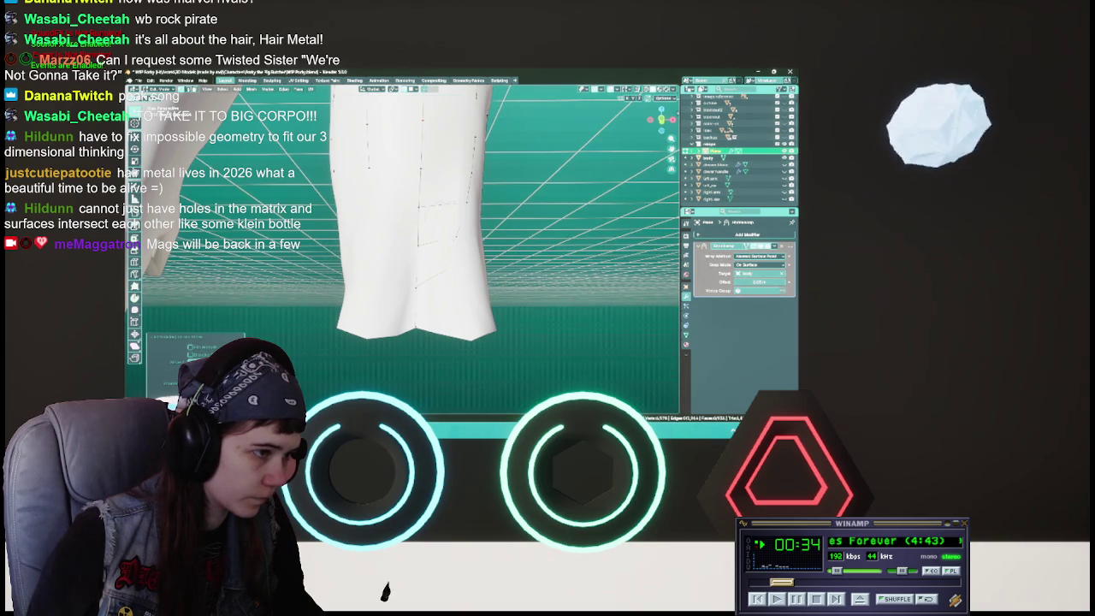
pyautogui.moveTo(402, 239)
pyautogui.mouseDown(button='middle')
pyautogui.moveTo(444, 231)
pyautogui.moveTo(367, 244)
pyautogui.mouseUp(button='middle')
pyautogui.hotkey('ctrl', 's')
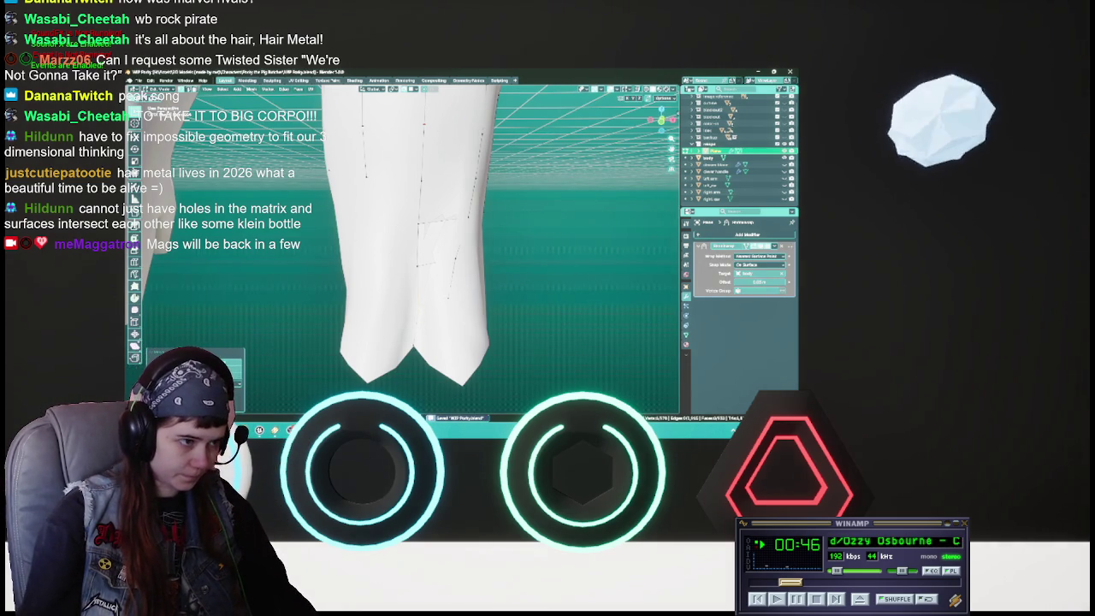
# Step: Cut new edges across the tail with the Knife tool and save
pyautogui.press('k')
pyautogui.press('Return')
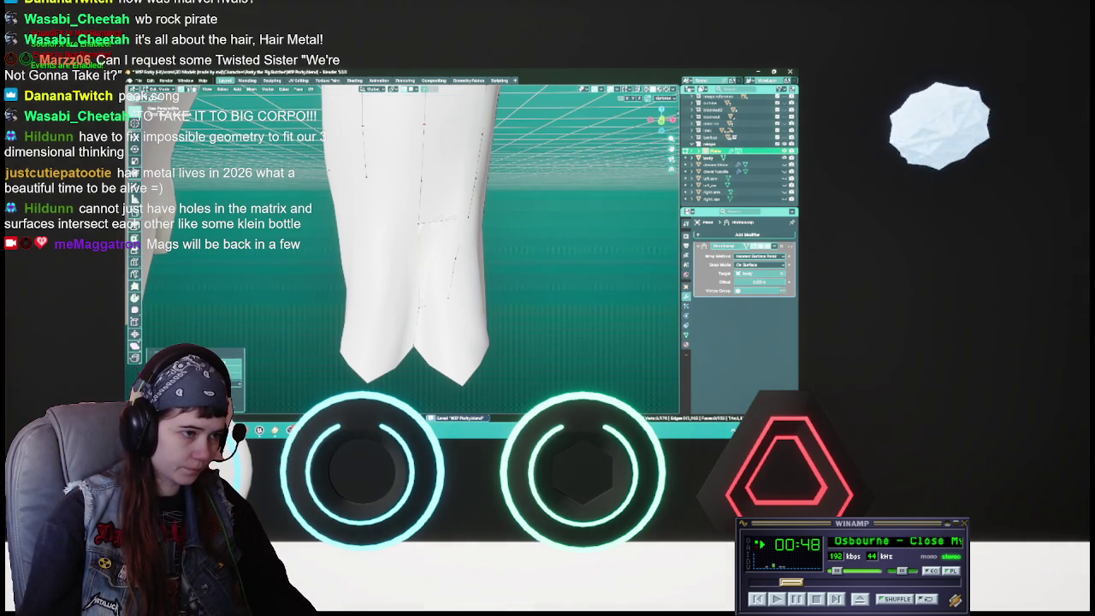
pyautogui.moveTo(410, 256); pyautogui.dragTo(479, 223, button='middle')
pyautogui.moveTo(402, 257)
pyautogui.mouseDown(button='middle')
pyautogui.moveTo(376, 239)
pyautogui.moveTo(410, 222)
pyautogui.moveTo(402, 248)
pyautogui.moveTo(385, 231)
pyautogui.moveTo(402, 248)
pyautogui.moveTo(402, 231)
pyautogui.moveTo(385, 240)
pyautogui.moveTo(402, 248)
pyautogui.moveTo(368, 231)
pyautogui.moveTo(429, 295)
pyautogui.moveTo(398, 289)
pyautogui.mouseUp(button='middle')
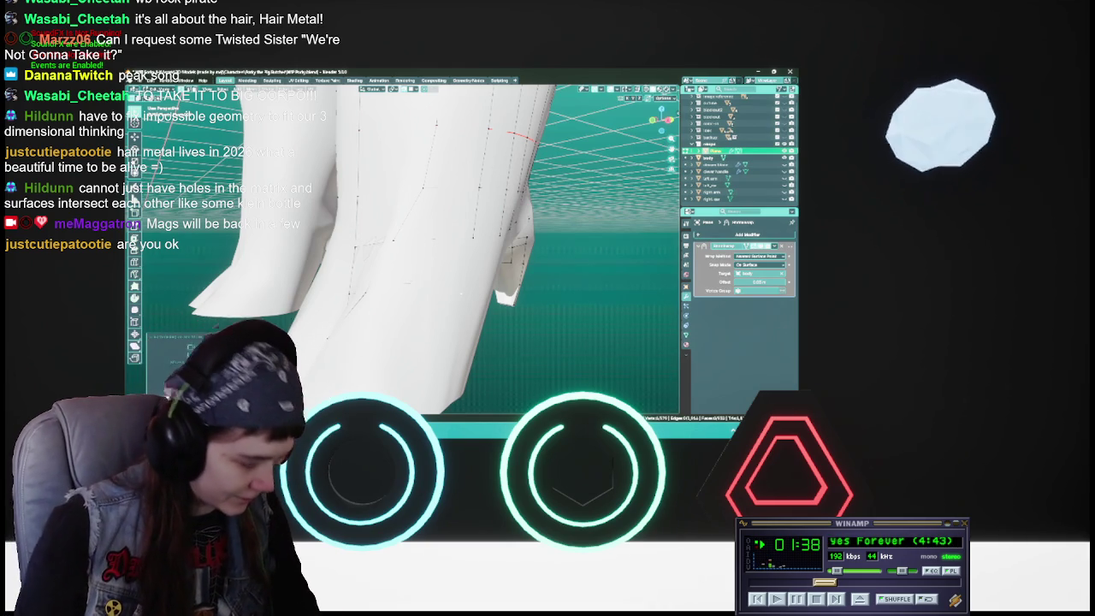
pyautogui.hotkey('ctrl', 's')
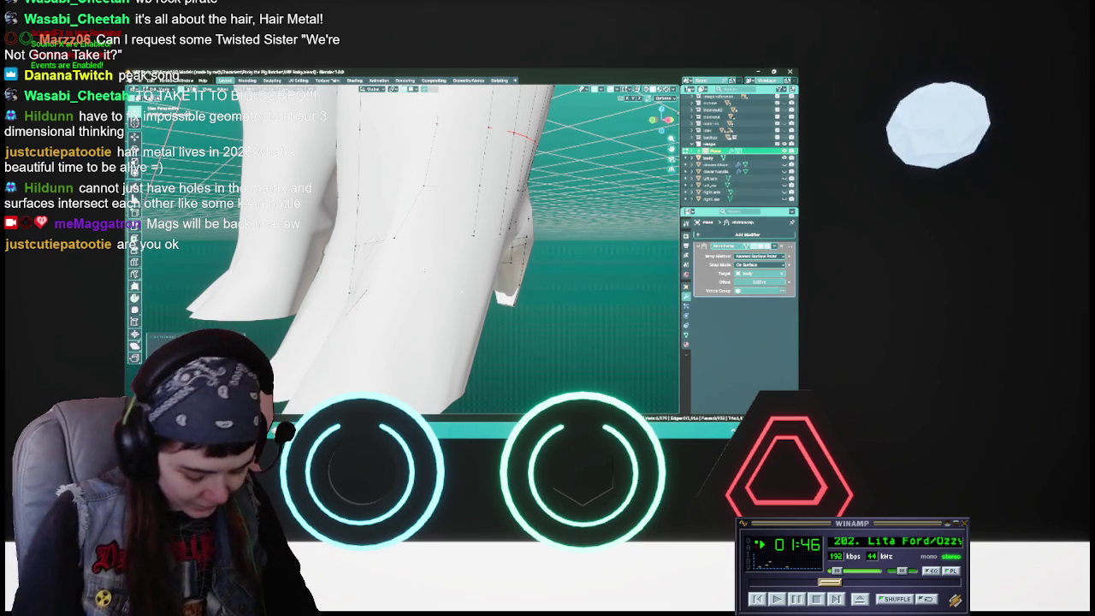
# Step: Rotate the tail-flap vertices to hang at a new angle, save, and skip the music track
pyautogui.hotkey('ctrl', 's')
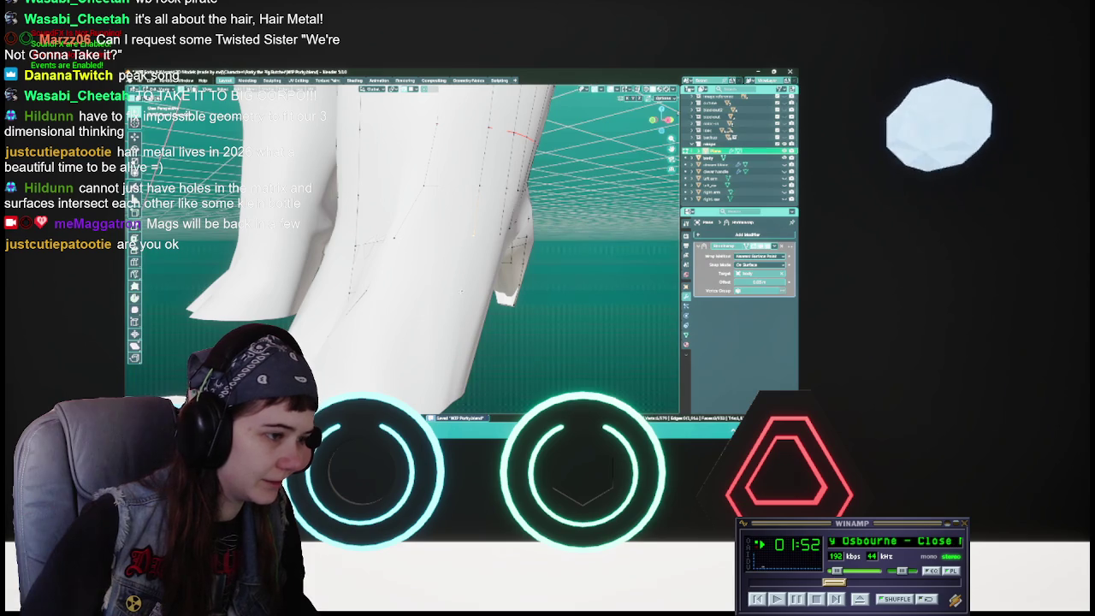
pyautogui.moveTo(402, 248); pyautogui.dragTo(505, 243, button='middle')
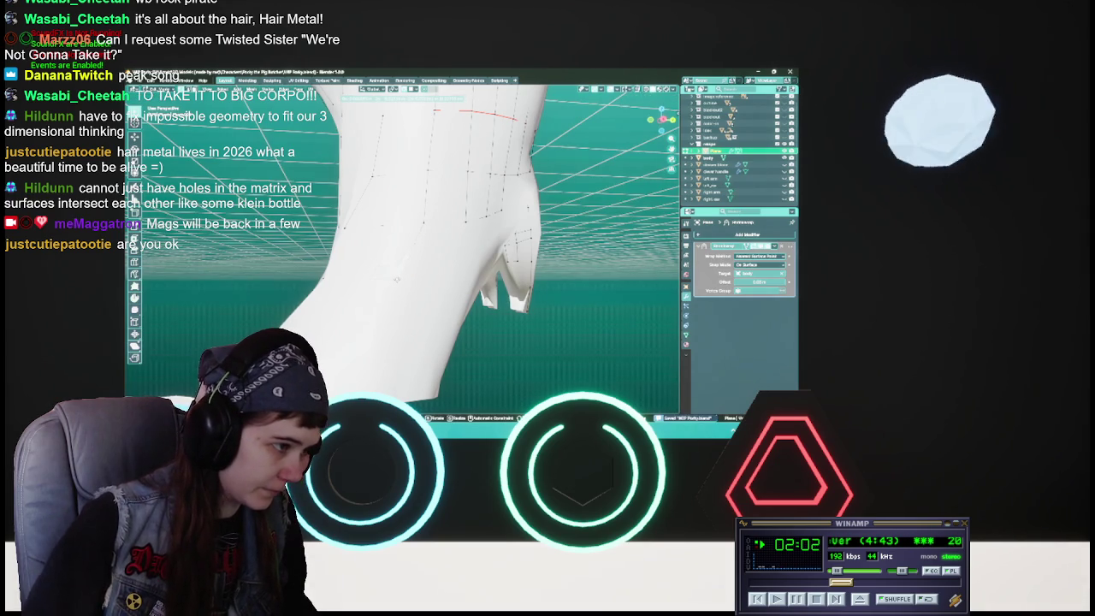
pyautogui.press('Return')
pyautogui.moveTo(505, 243); pyautogui.dragTo(426, 268, button='middle')
pyautogui.press('r')
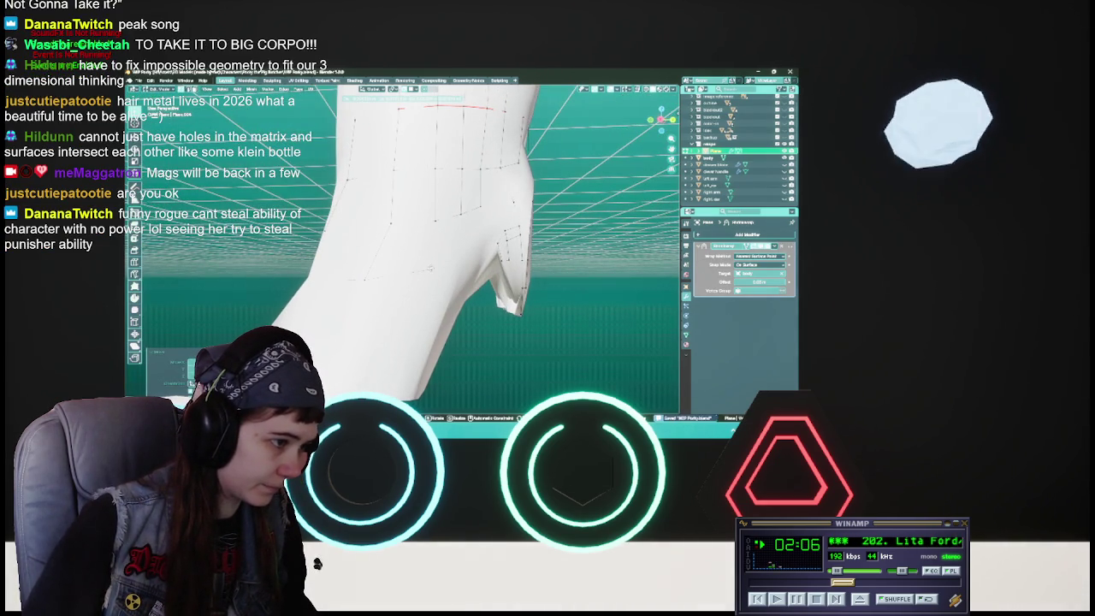
pyautogui.press('Return')
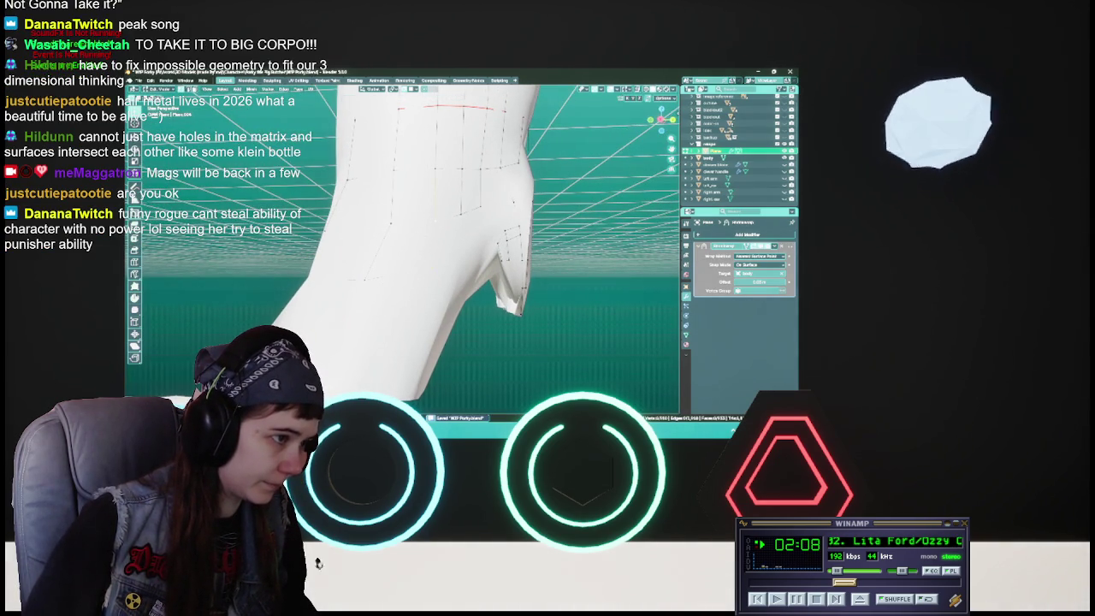
pyautogui.moveTo(402, 248)
pyautogui.mouseDown(button='middle')
pyautogui.moveTo(376, 256)
pyautogui.moveTo(389, 256)
pyautogui.mouseUp(button='middle')
pyautogui.hotkey('ctrl', 's')
pyautogui.hotkey('ctrl', 's')
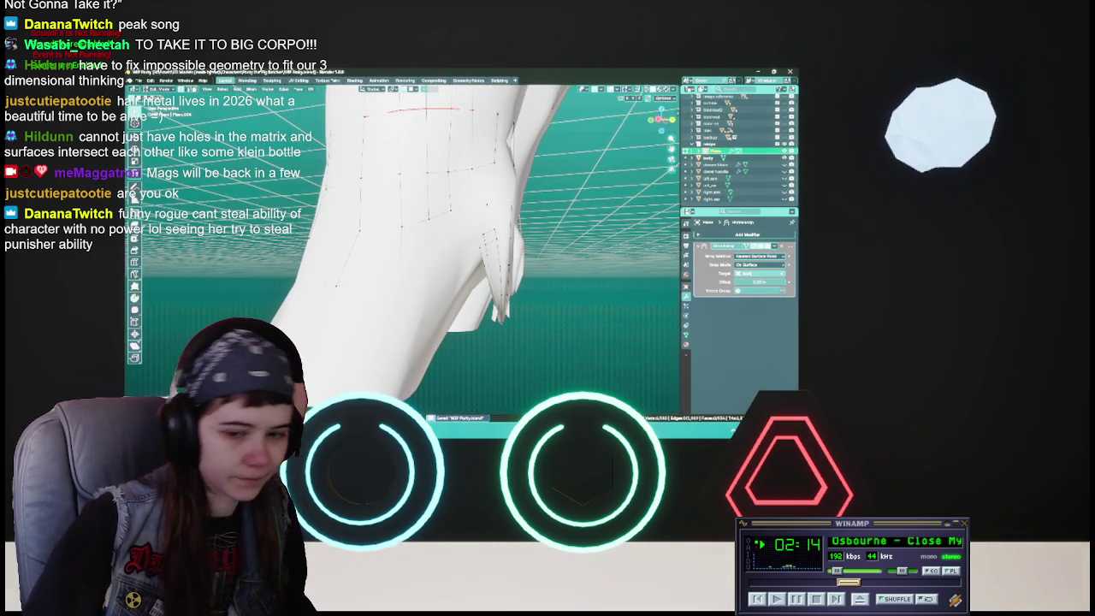
pyautogui.click(836, 600)
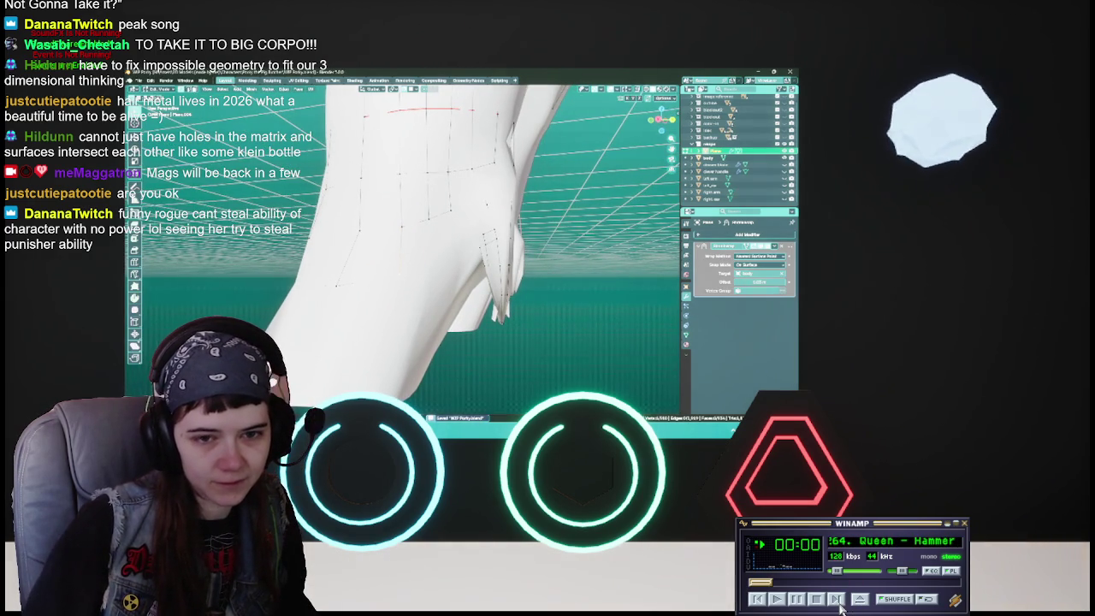
pyautogui.click(836, 599)
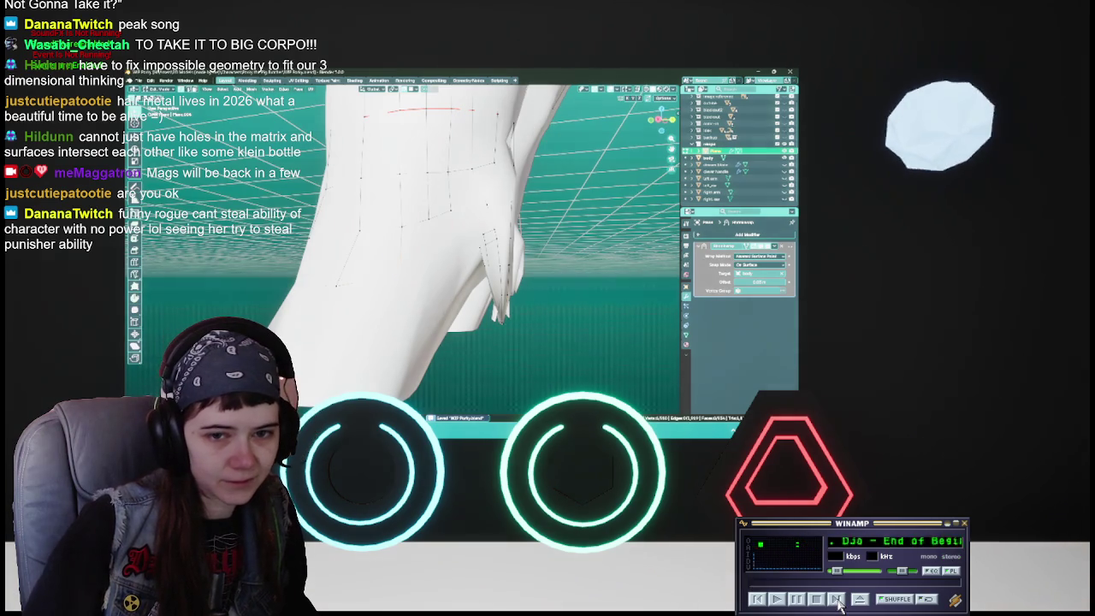
pyautogui.click(837, 600)
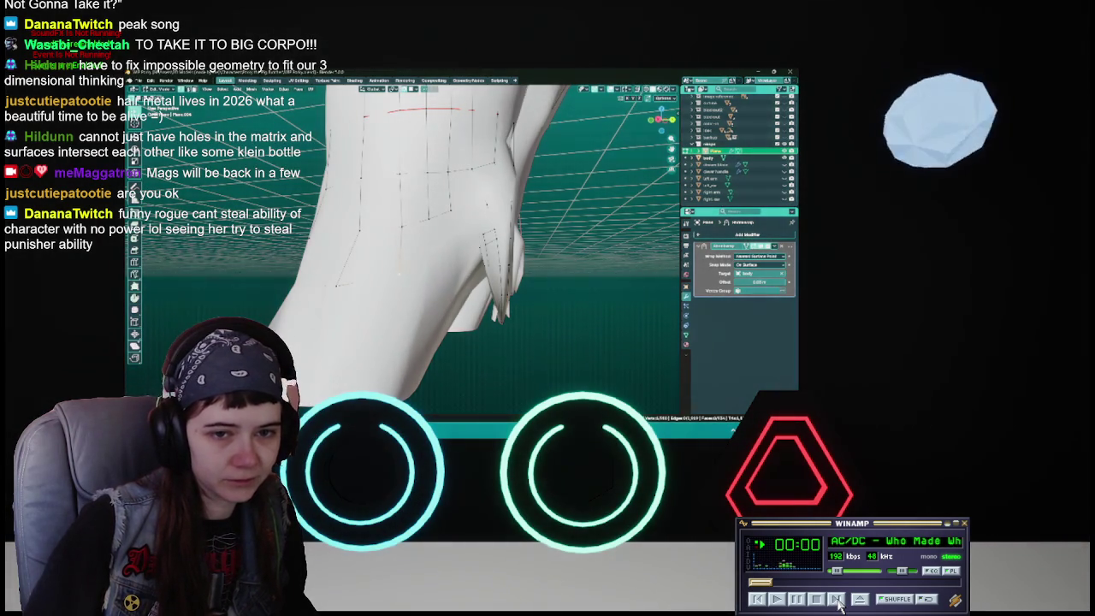
pyautogui.click(836, 599)
pyautogui.click(836, 599)
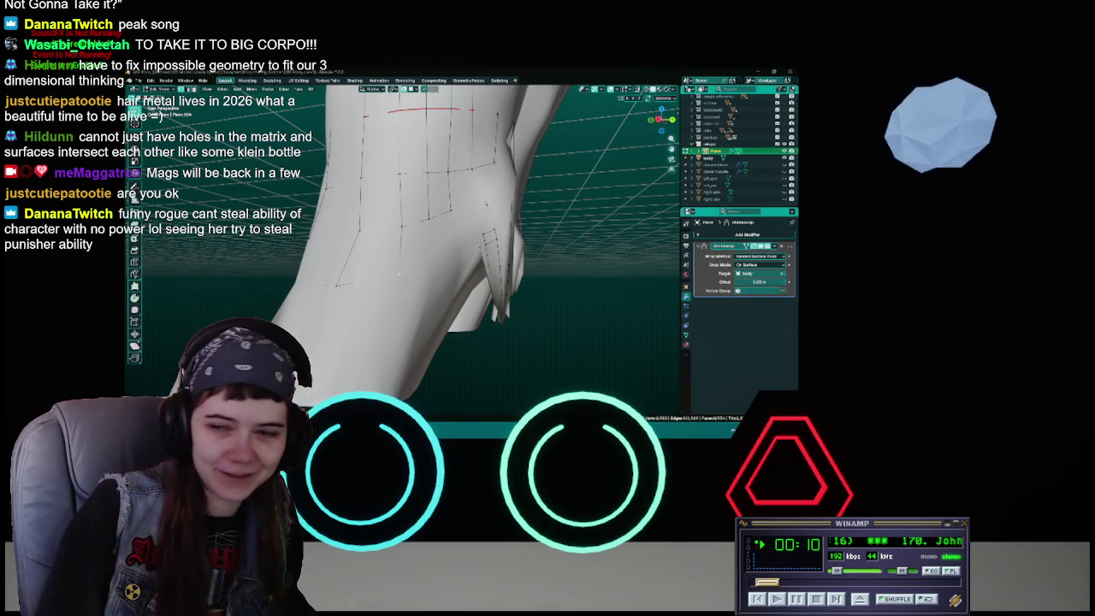
pyautogui.moveTo(402, 291); pyautogui.dragTo(408, 301, button='middle')
pyautogui.hotkey('ctrl', 's')
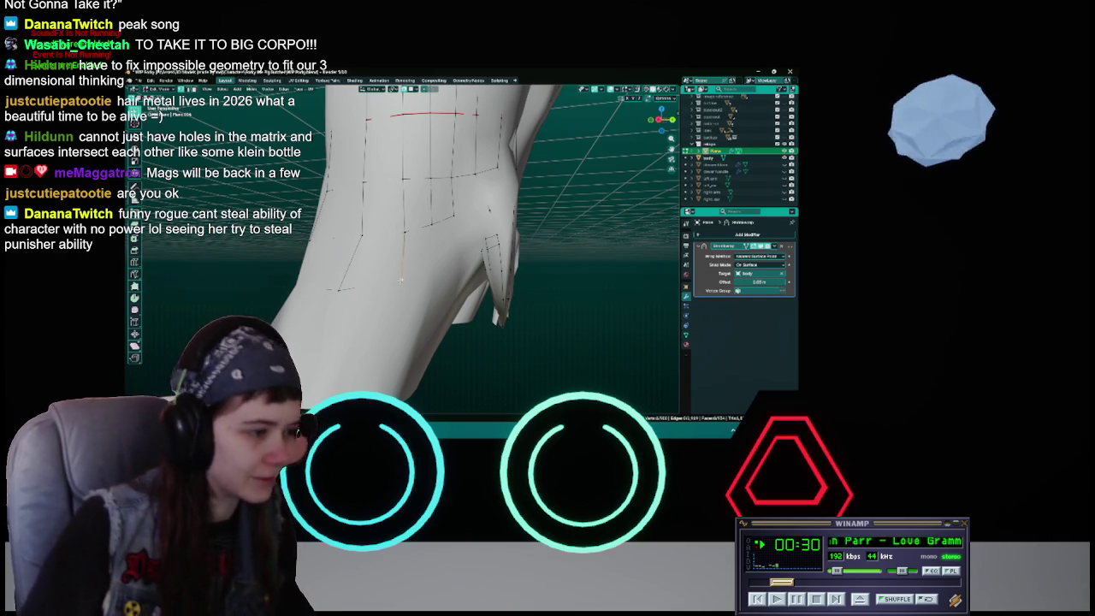
pyautogui.press('g')
# Step: Reposition two lower back seam vertices near the split tail, then save the file
pyautogui.click(405, 277)
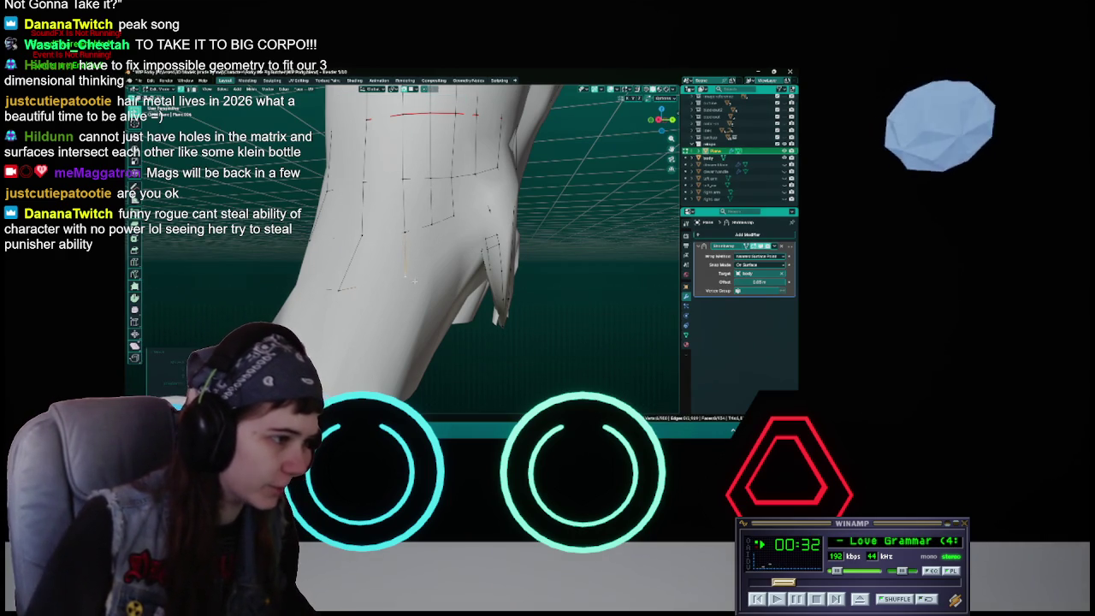
pyautogui.moveTo(441, 277); pyautogui.dragTo(450, 278, button='middle')
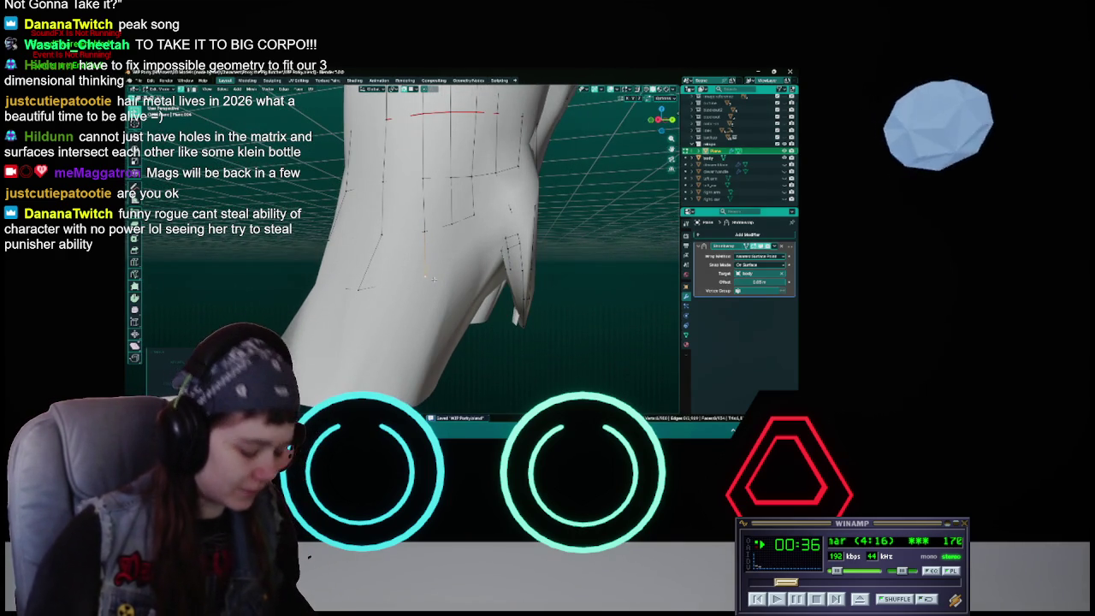
pyautogui.press('g')
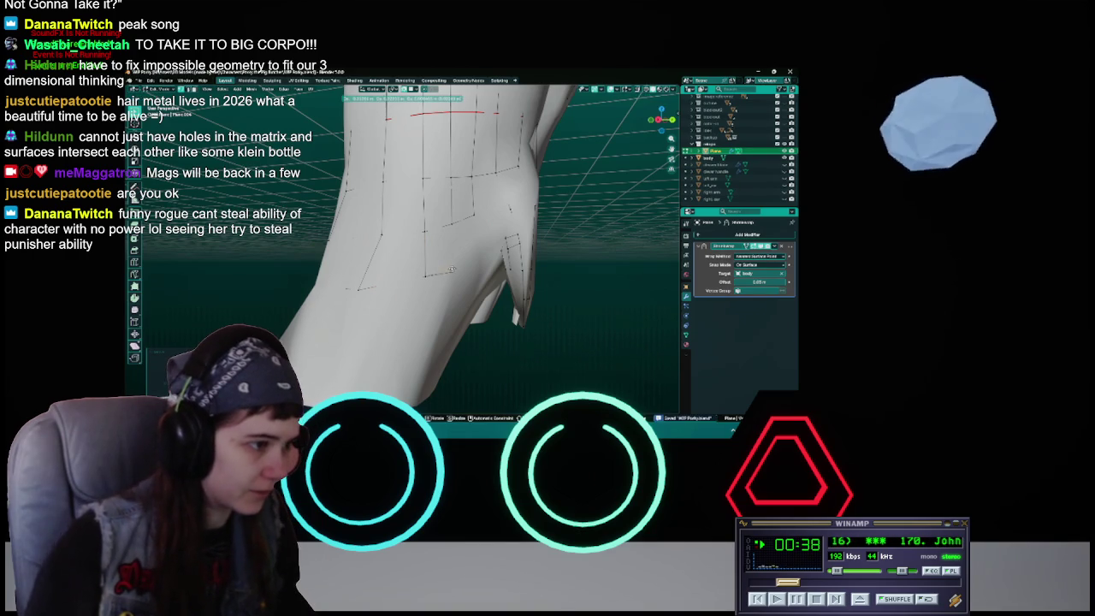
pyautogui.click(456, 265)
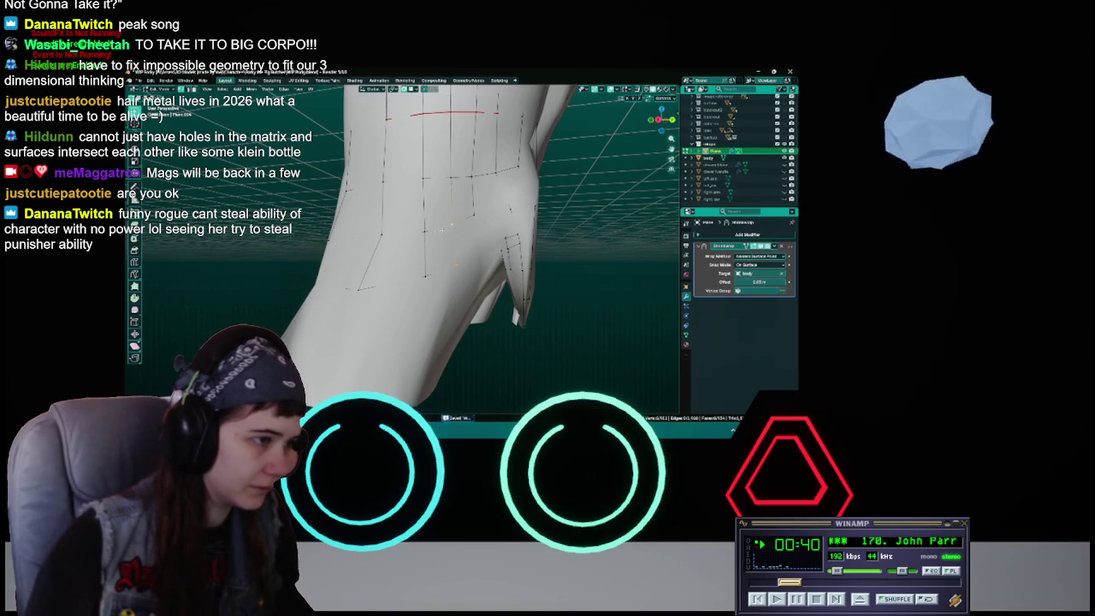
pyautogui.moveTo(457, 273); pyautogui.dragTo(447, 267, button='middle')
pyautogui.hotkey('ctrl', 's')
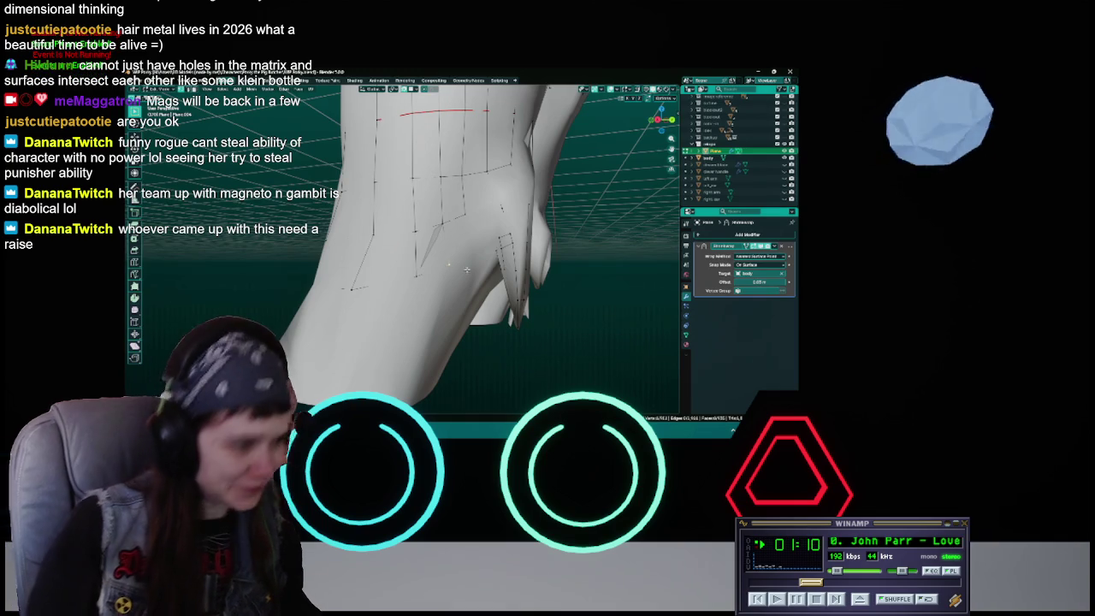
# Step: Grab and reposition the split-tail vertices in two moves, saving after each
pyautogui.press('g')
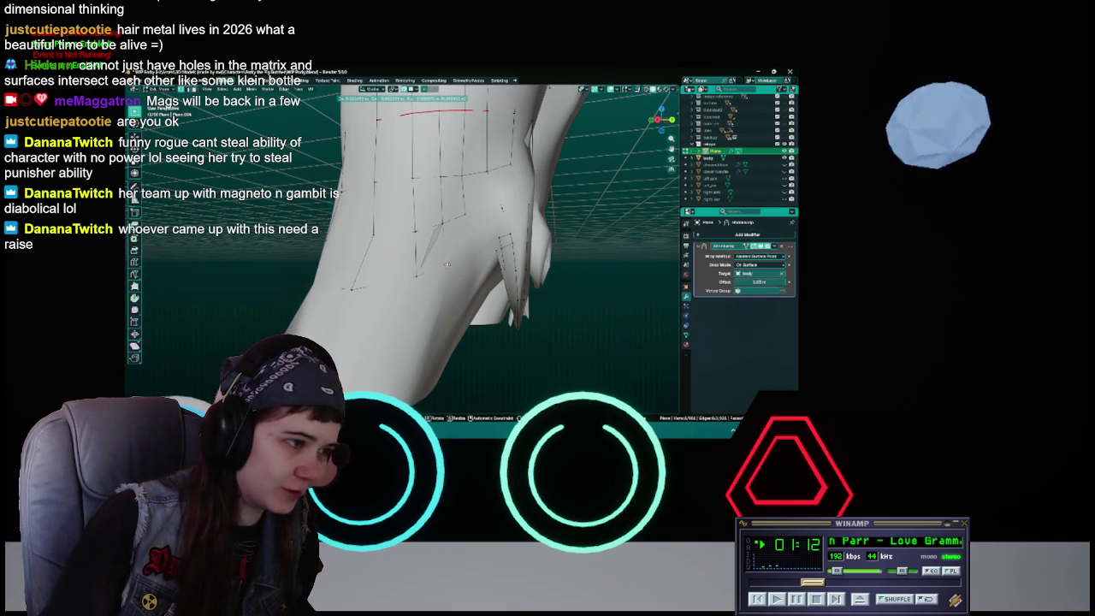
pyautogui.click(448, 264)
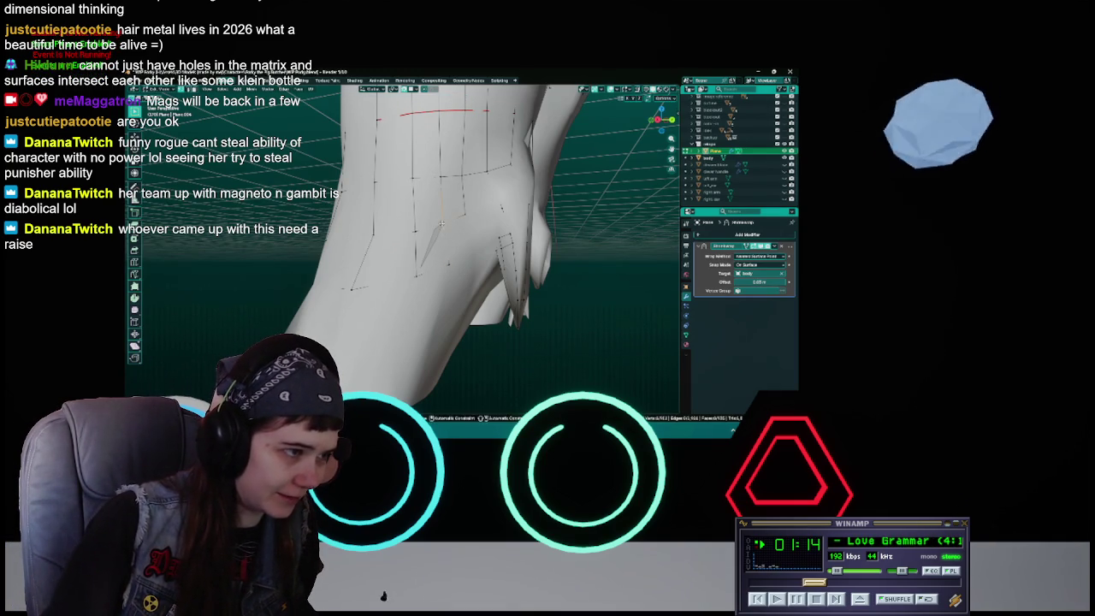
pyautogui.hotkey('ctrl', 's')
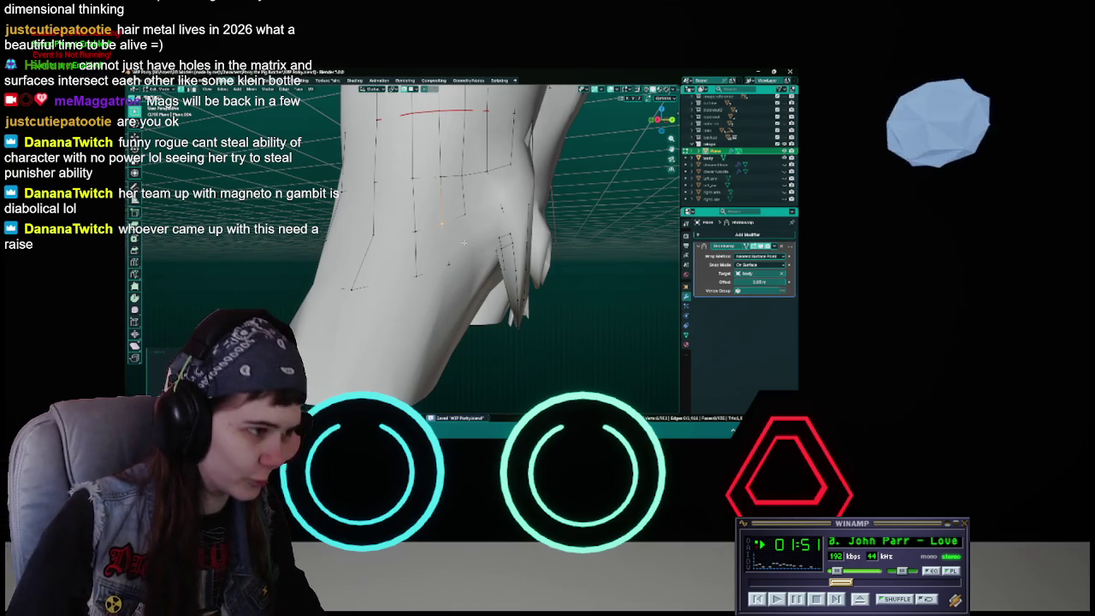
pyautogui.moveTo(445, 240); pyautogui.dragTo(427, 243, button='middle')
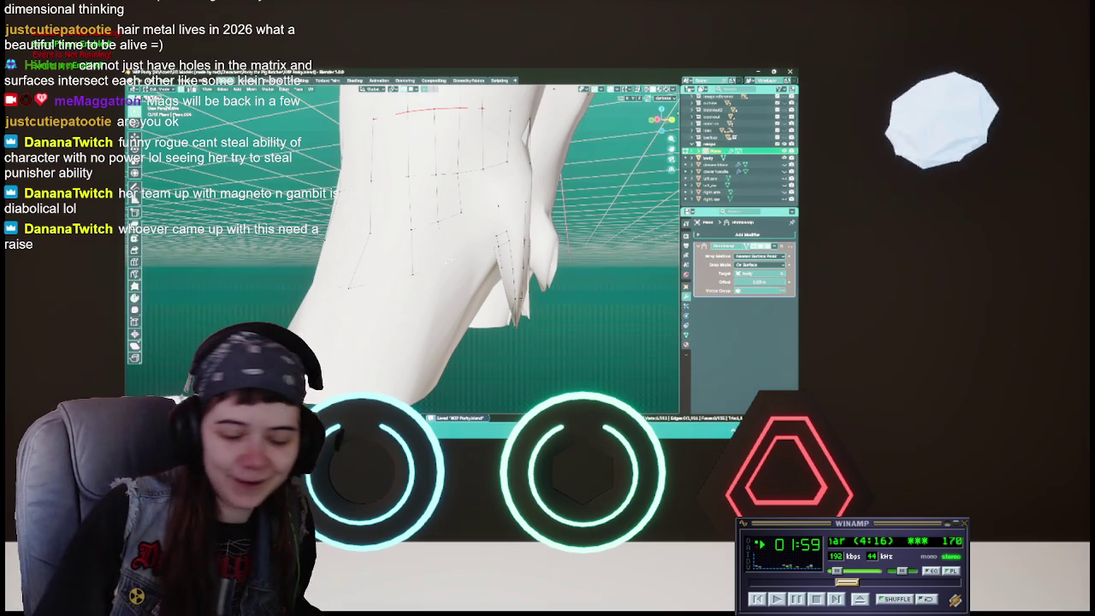
pyautogui.press('g')
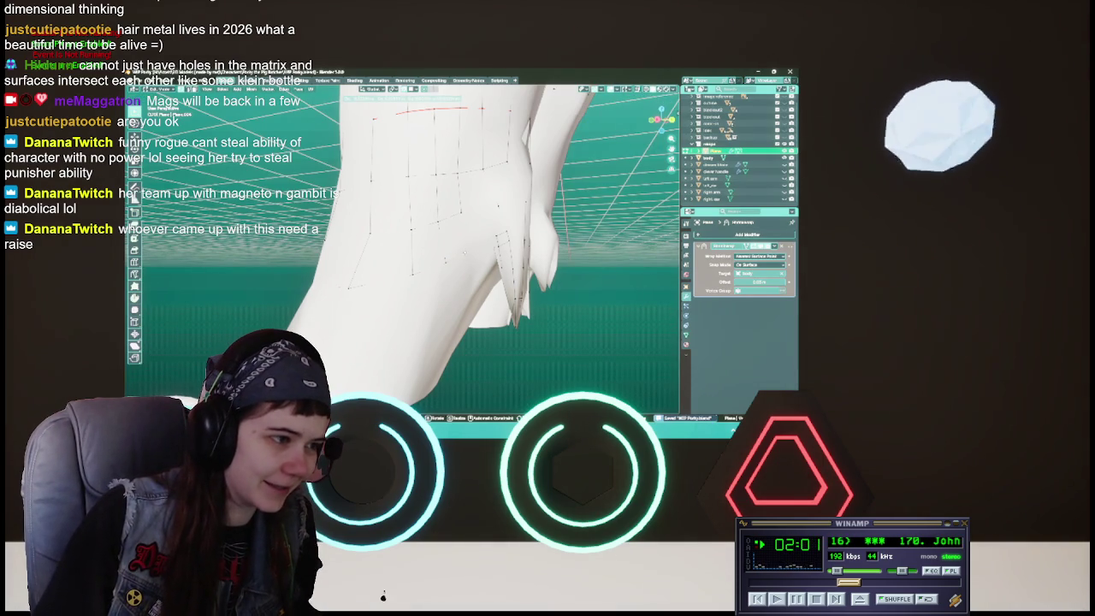
pyautogui.click(466, 250)
pyautogui.moveTo(466, 250); pyautogui.dragTo(455, 250, button='middle')
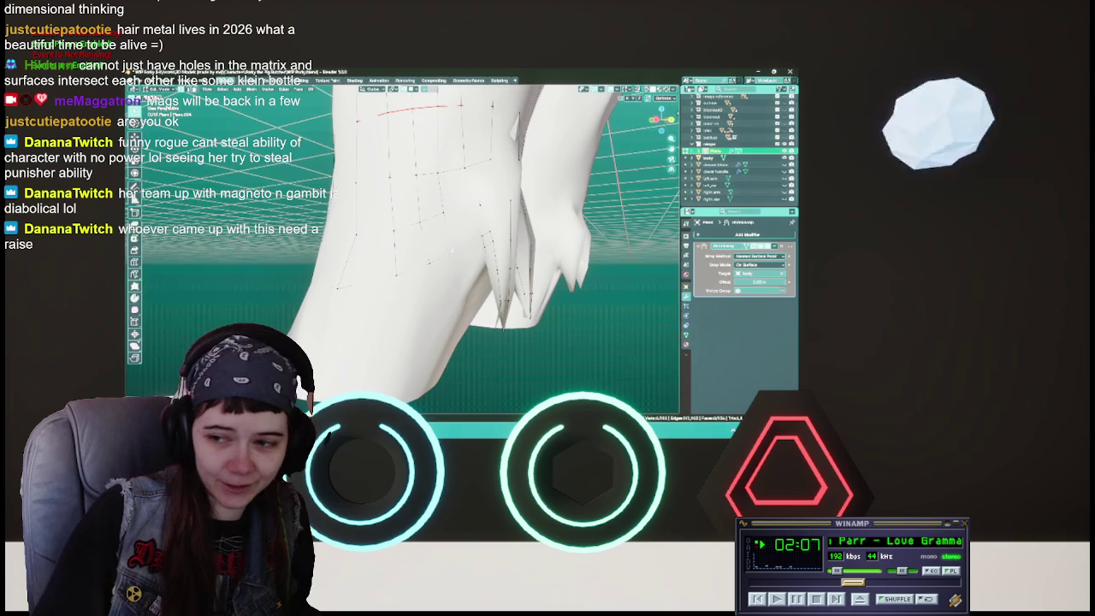
pyautogui.hotkey('ctrl', 's')
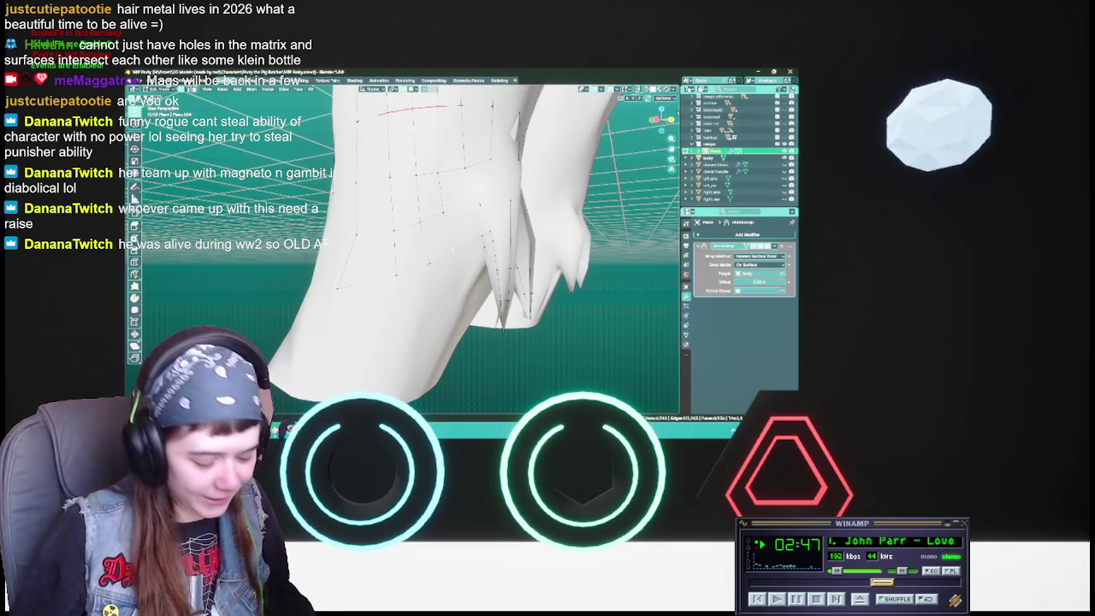
pyautogui.moveTo(452, 249)
pyautogui.mouseDown(button='middle')
pyautogui.moveTo(468, 245)
pyautogui.moveTo(444, 249)
pyautogui.mouseUp(button='middle')
pyautogui.hotkey('ctrl', 's')
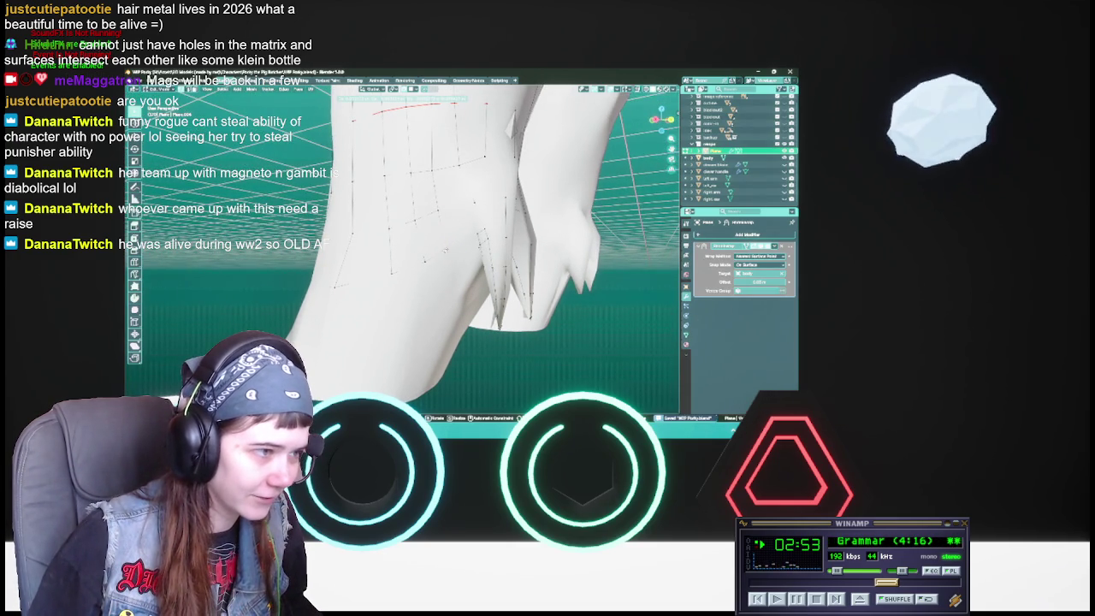
pyautogui.moveTo(444, 250)
pyautogui.mouseDown(button='middle')
pyautogui.moveTo(457, 247)
pyautogui.moveTo(437, 253)
pyautogui.mouseUp(button='middle')
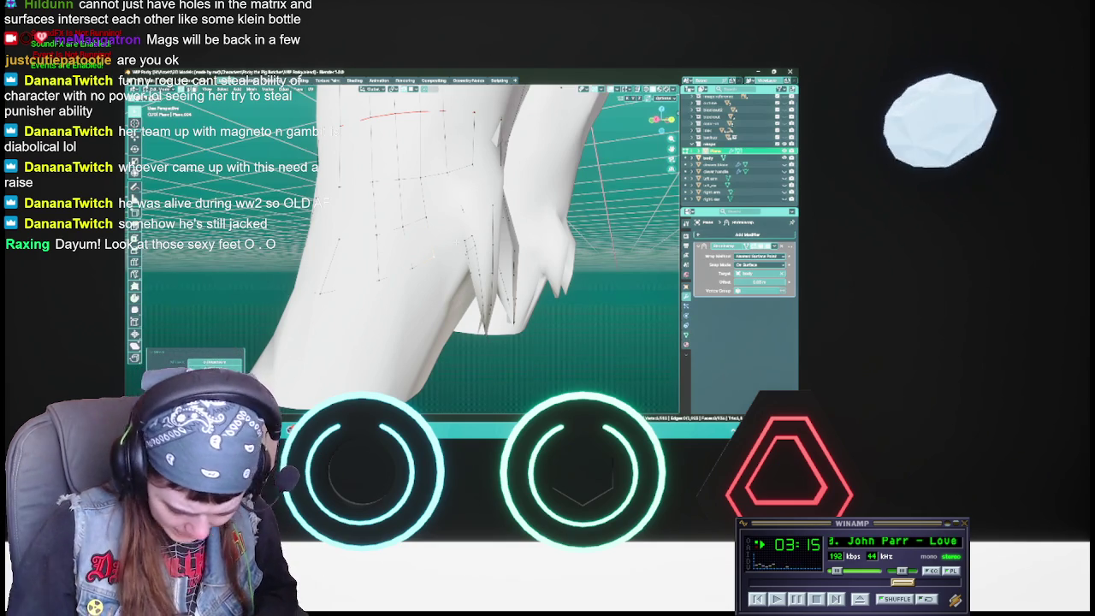
# Step: Apply a small E tweak to the coat mesh, skip the music track, and save
pyautogui.press('e')
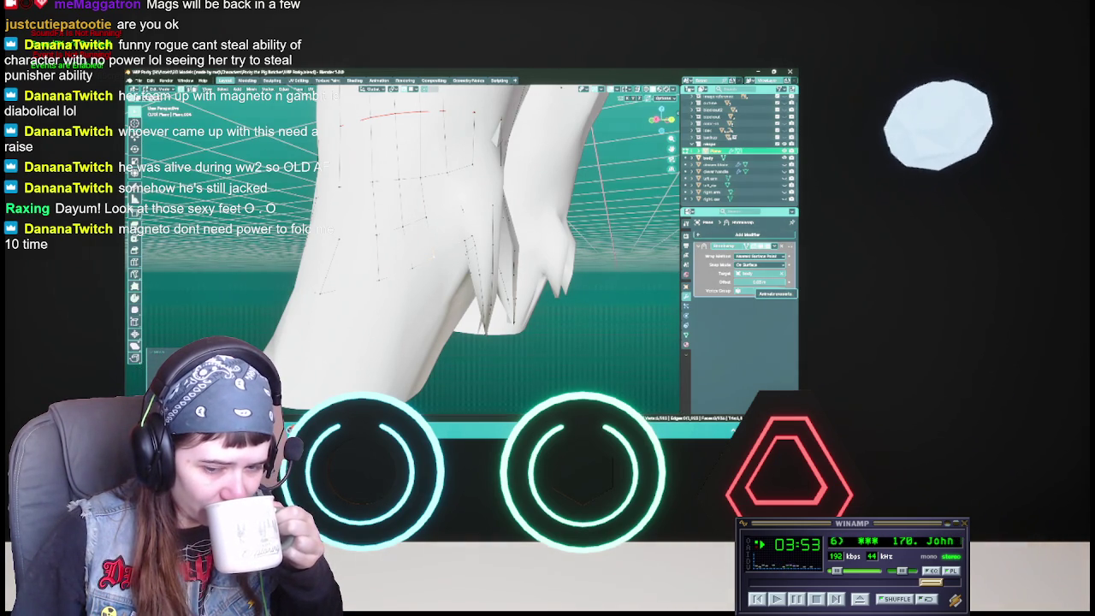
pyautogui.click(835, 601)
pyautogui.click(835, 600)
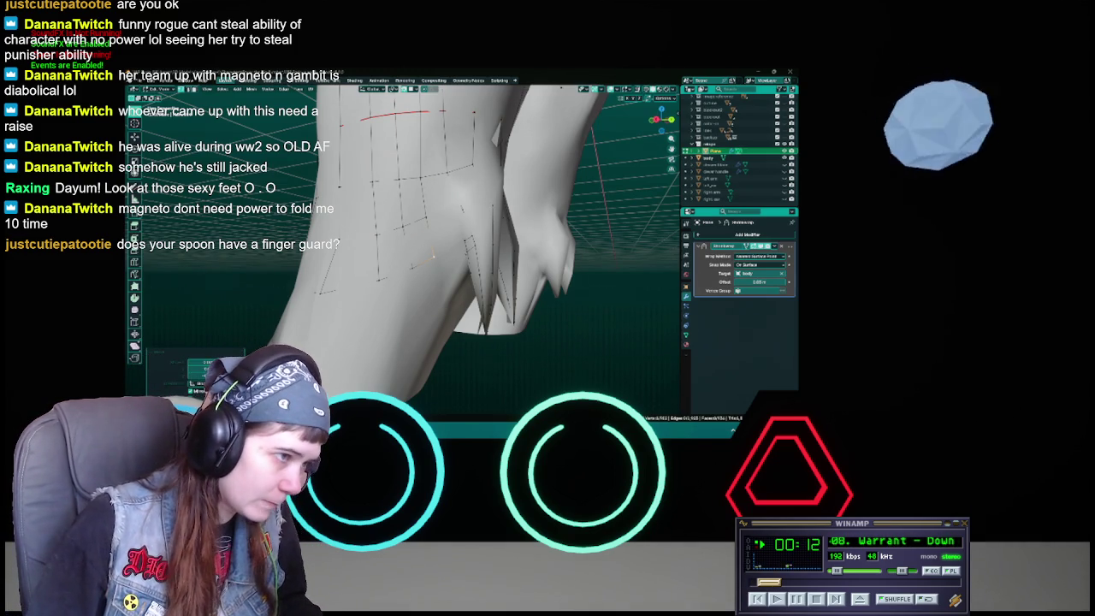
pyautogui.moveTo(410, 256); pyautogui.dragTo(429, 276, button='middle')
pyautogui.hotkey('ctrl', 's')
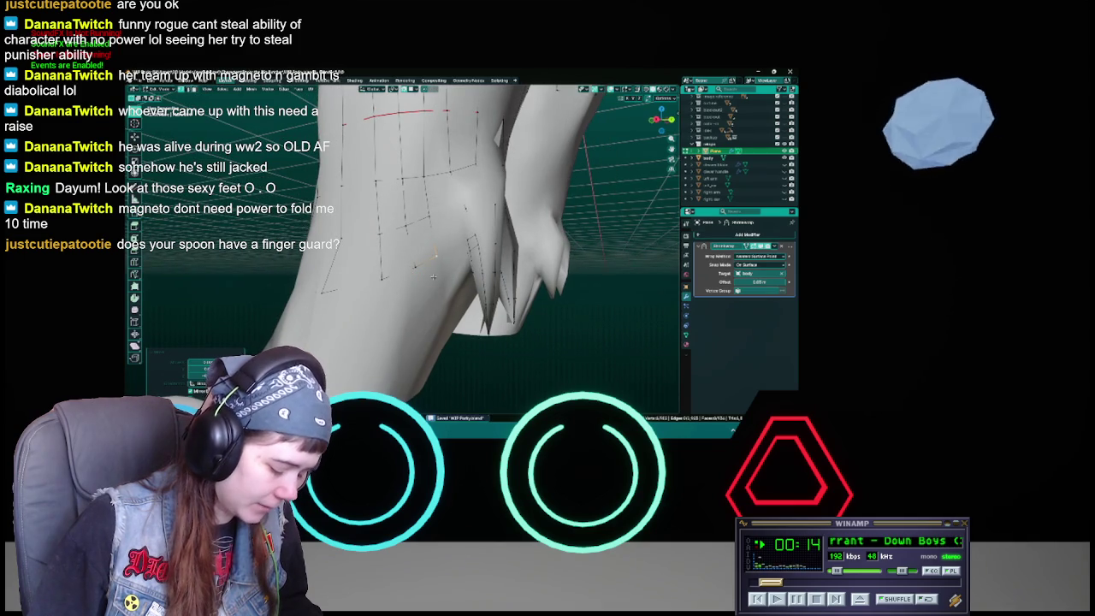
pyautogui.press('g')
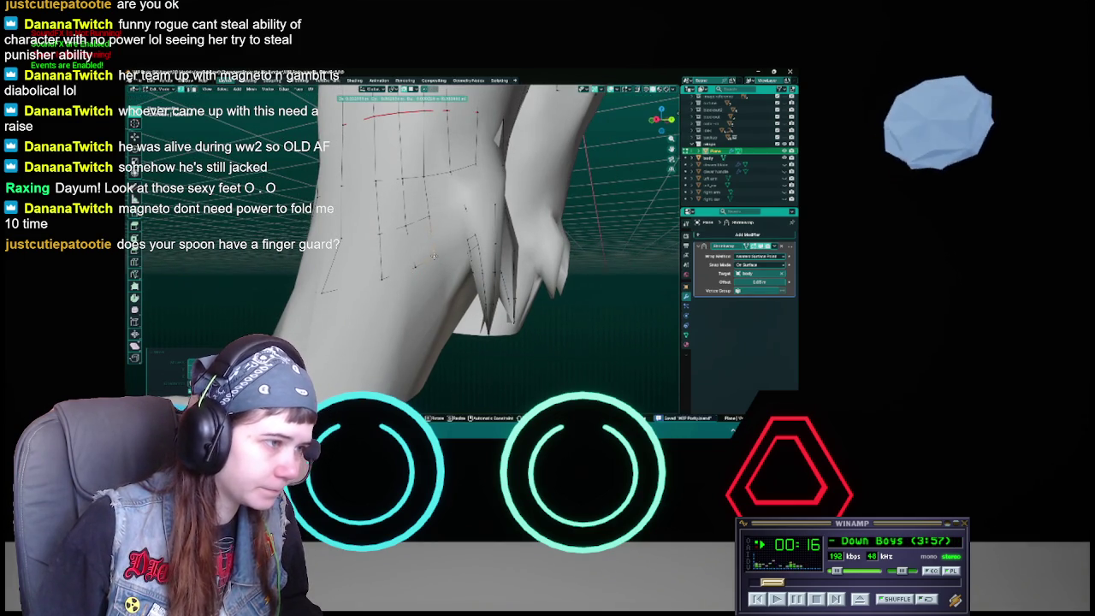
pyautogui.press('Escape')
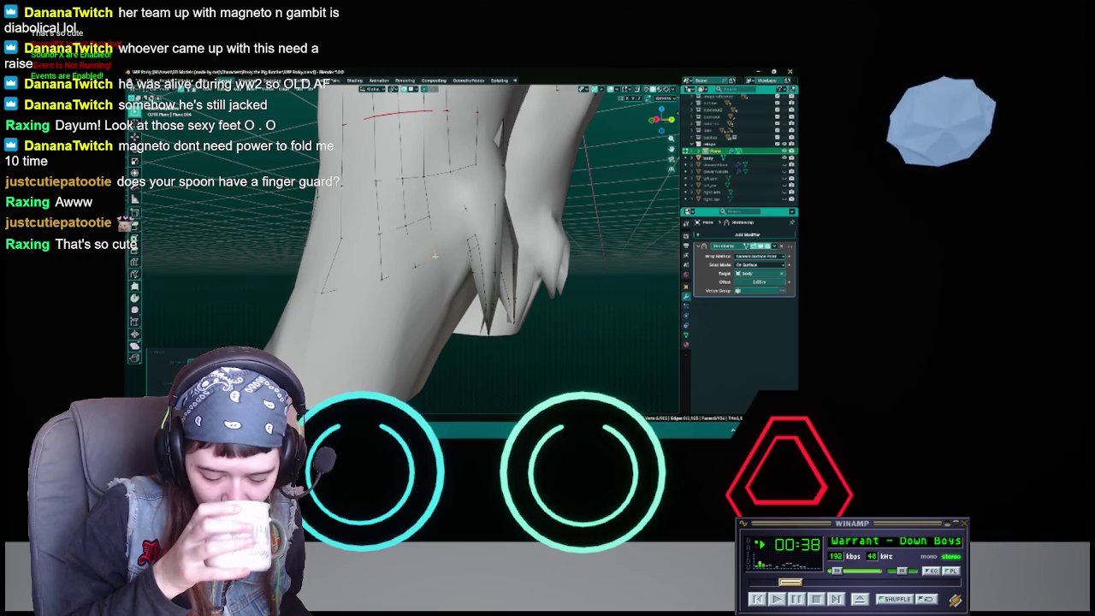
pyautogui.click(434, 255)
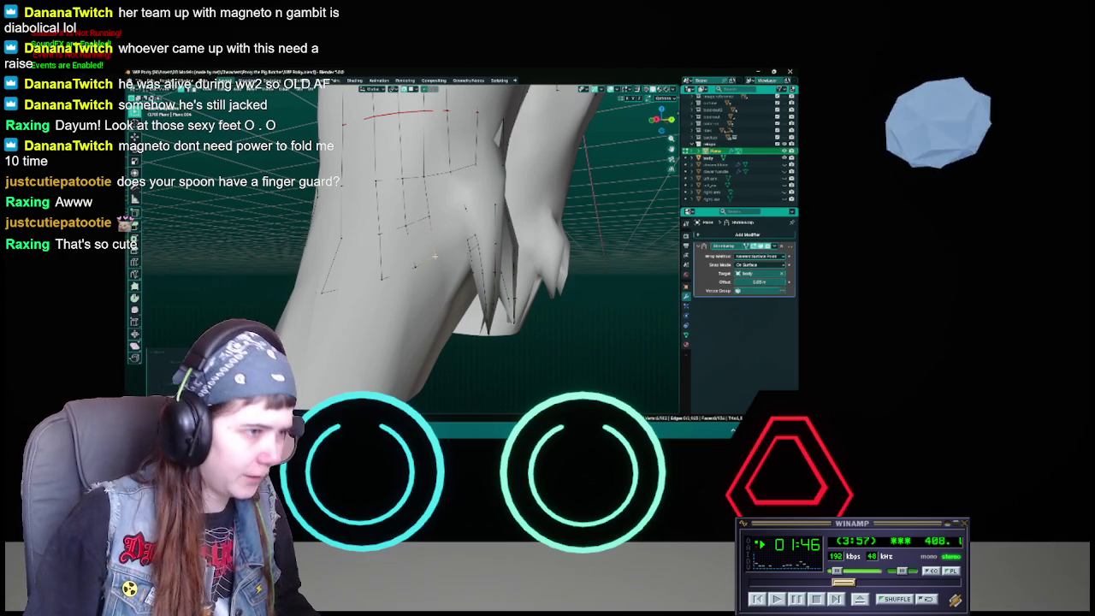
# Step: Move a coat vertex near the back tails and save the file
pyautogui.hotkey('ctrl', 's')
pyautogui.moveTo(434, 255); pyautogui.dragTo(433, 261, button='middle')
pyautogui.press('g')
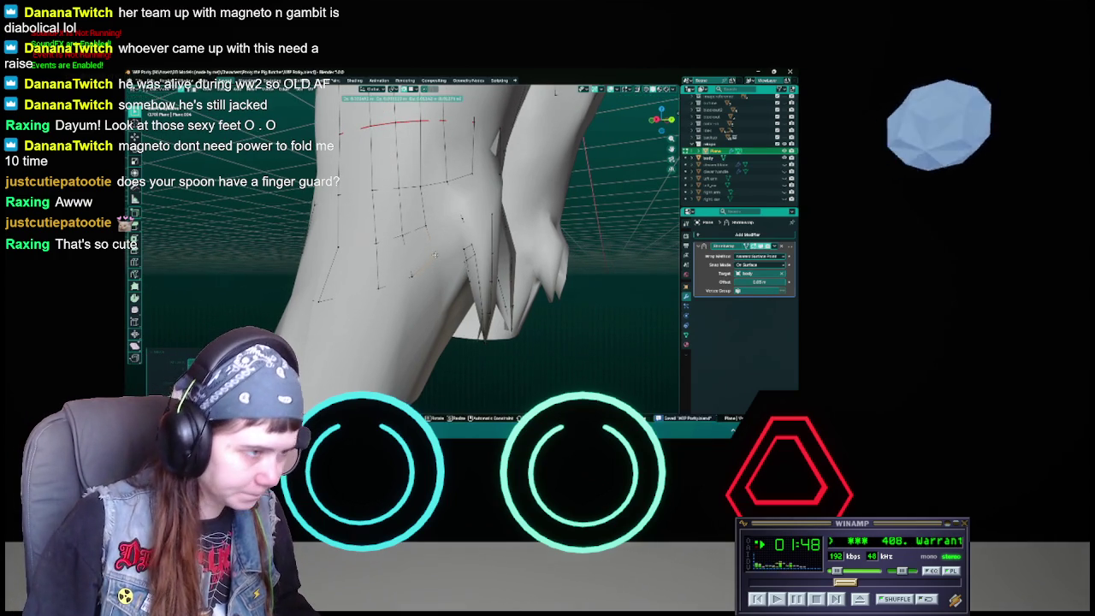
pyautogui.click(435, 260)
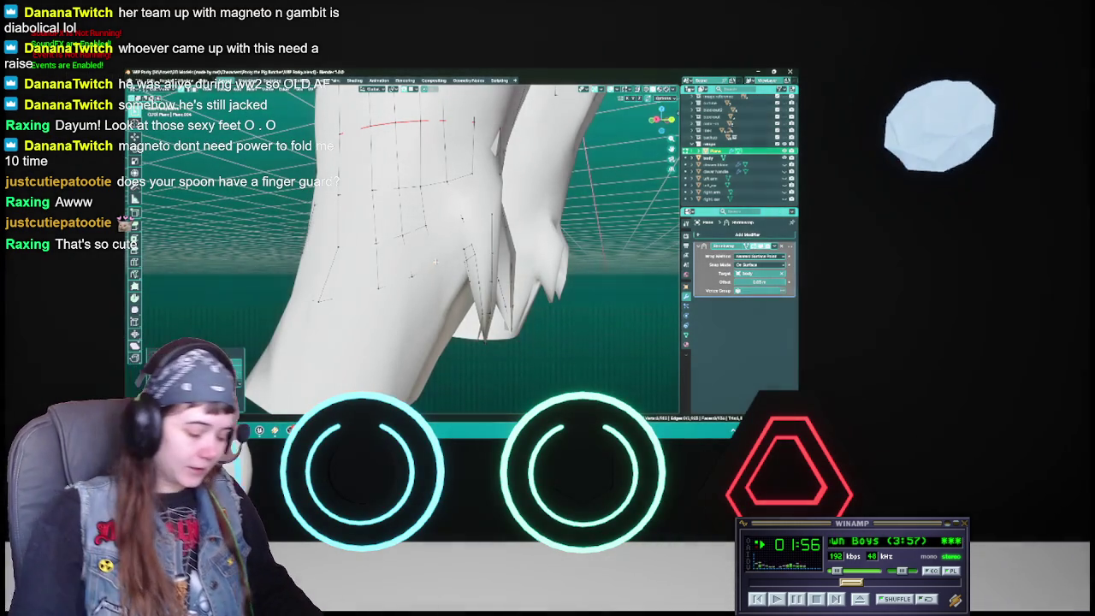
pyautogui.hotkey('ctrl', 's')
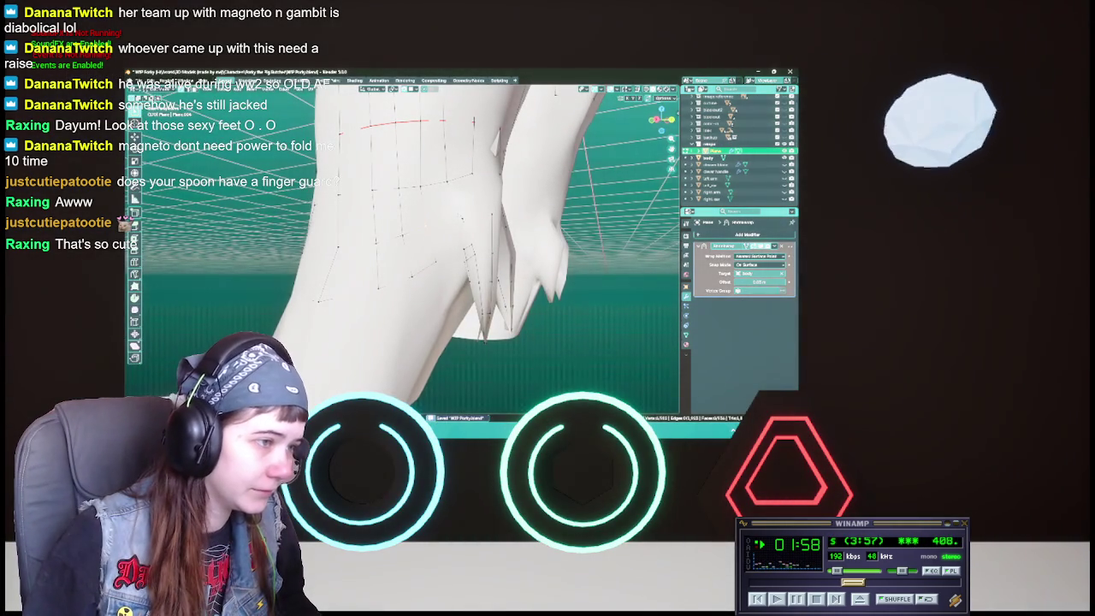
# Step: Check the coat's fit against the body in X-ray view, select a face, and save
pyautogui.hotkey('alt', 'z')
pyautogui.moveTo(455, 222)
pyautogui.mouseDown(button='middle')
pyautogui.moveTo(460, 234)
pyautogui.moveTo(415, 174)
pyautogui.mouseUp(button='middle')
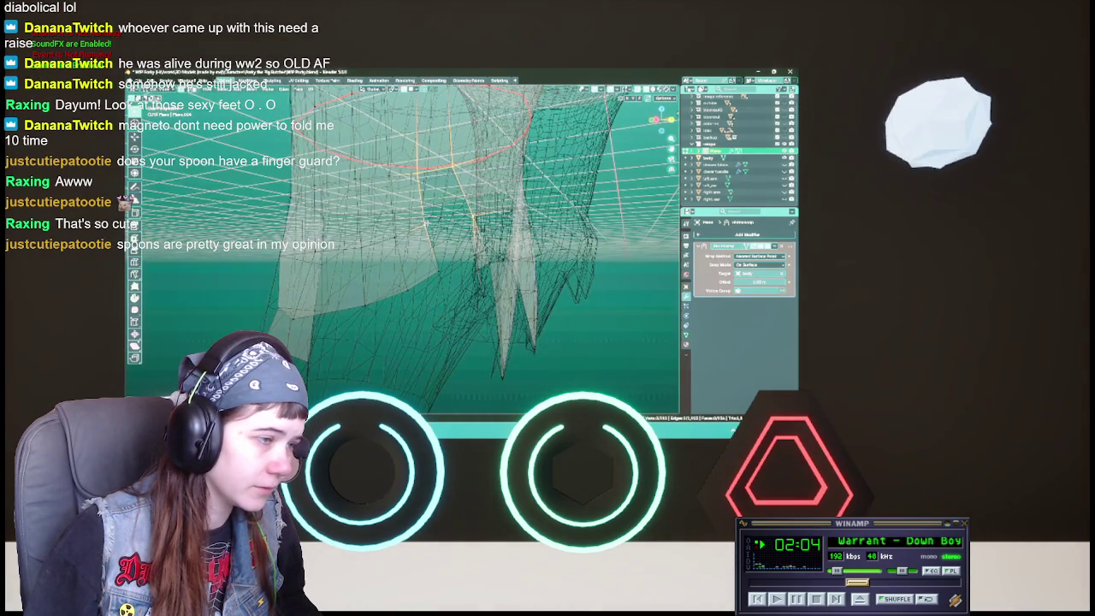
pyautogui.click(436, 195)
pyautogui.hotkey('alt', 'z')
pyautogui.scroll(5, 431, 197)
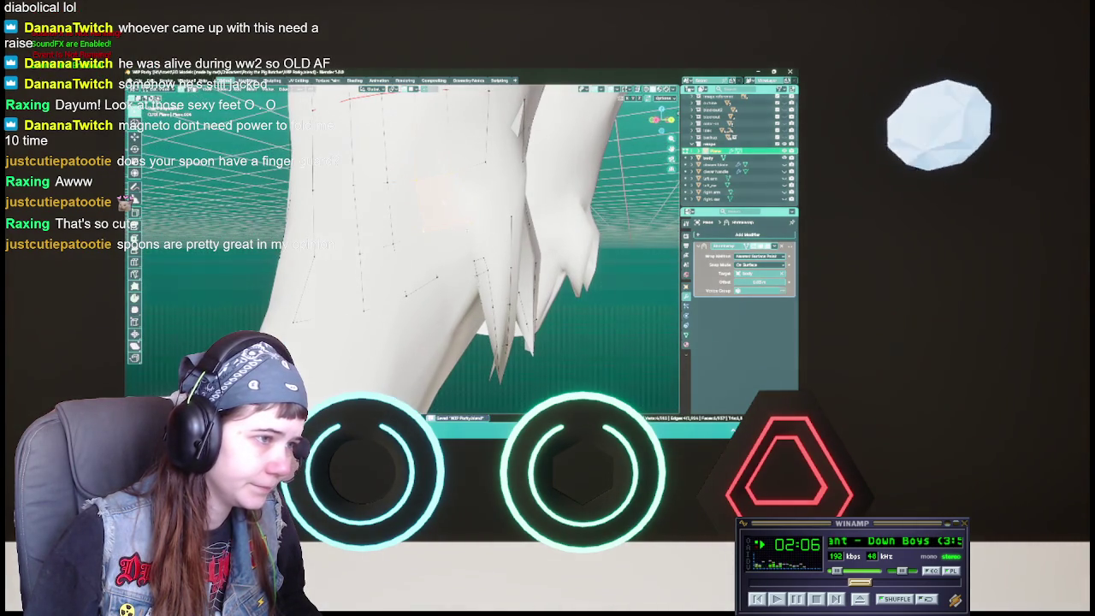
pyautogui.moveTo(415, 175)
pyautogui.mouseDown(button='middle')
pyautogui.moveTo(474, 176)
pyautogui.moveTo(419, 210)
pyautogui.mouseUp(button='middle')
pyautogui.hotkey('alt', 'z')
pyautogui.moveTo(462, 242)
pyautogui.mouseDown(button='middle')
pyautogui.moveTo(432, 189)
pyautogui.moveTo(448, 236)
pyautogui.moveTo(464, 247)
pyautogui.mouseUp(button='middle')
pyautogui.hotkey('alt', 'z')
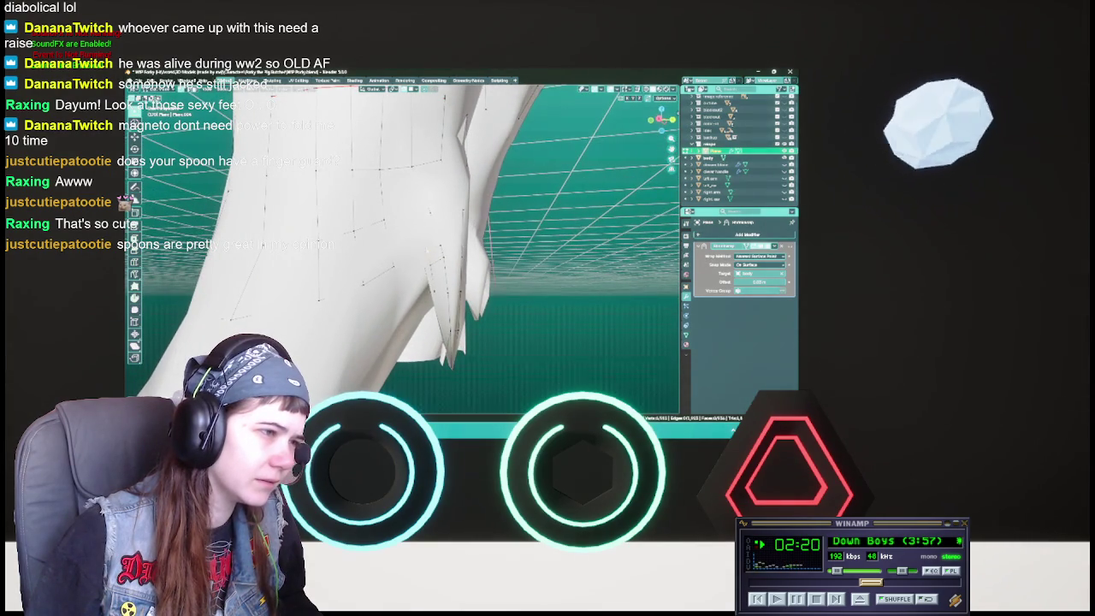
pyautogui.hotkey('alt', 'z')
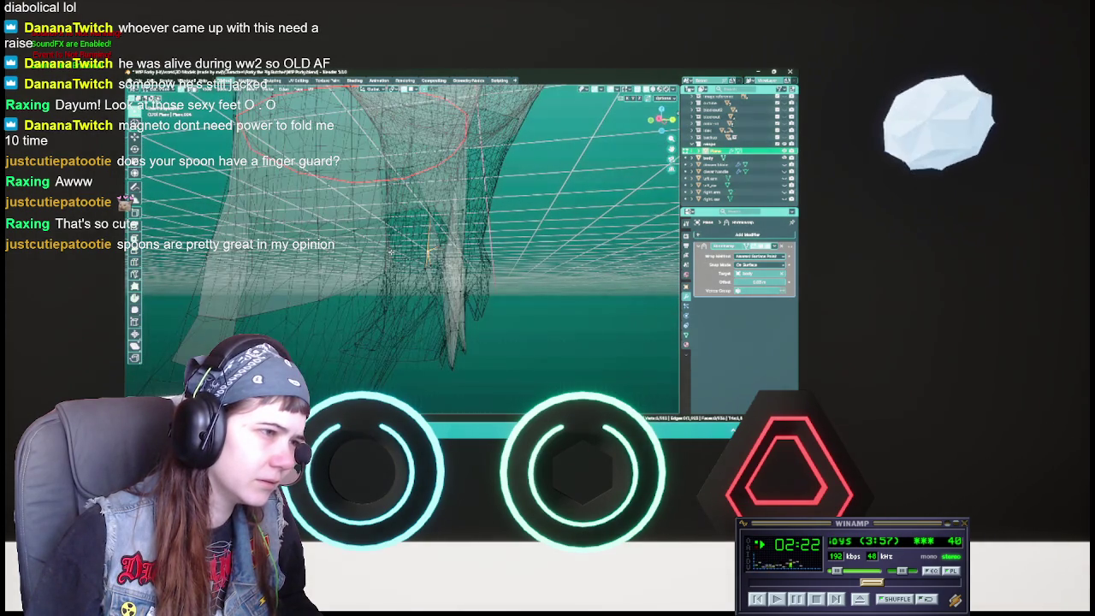
pyautogui.hotkey('alt', 'z')
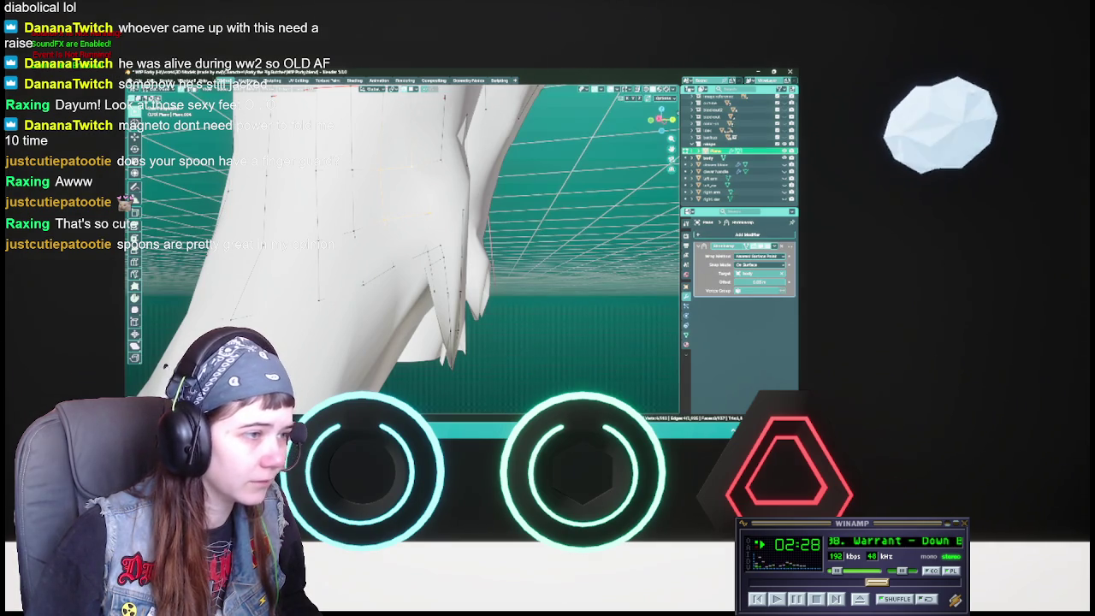
pyautogui.hotkey('ctrl', 's')
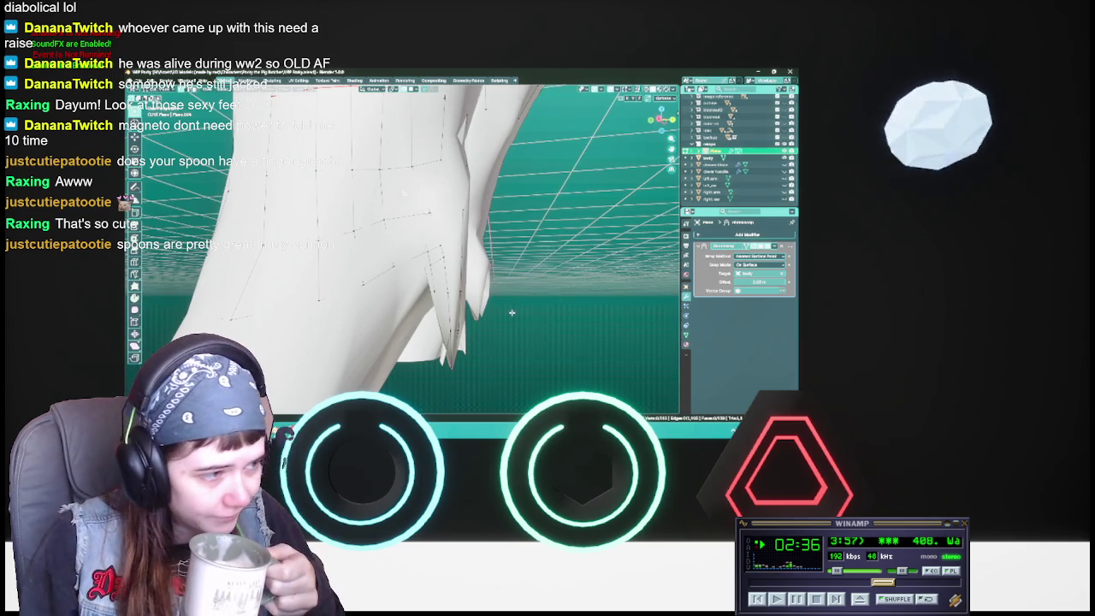
# Step: Rotate the selected tail vertices in several passes to reshape both split tails, saving along the way
pyautogui.moveTo(514, 313); pyautogui.dragTo(506, 313, button='middle')
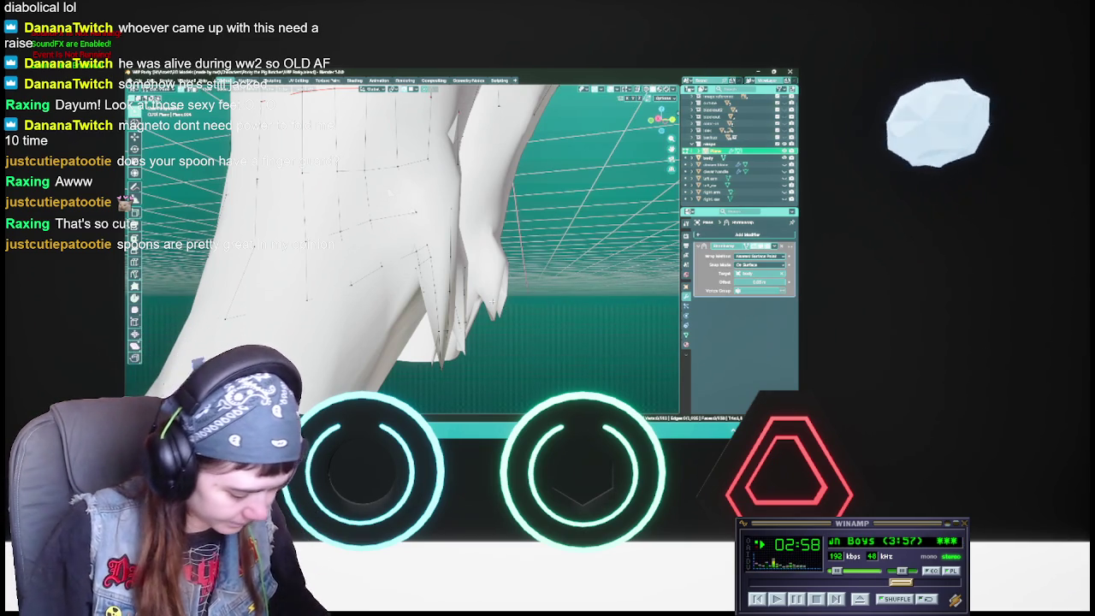
pyautogui.moveTo(402, 240); pyautogui.dragTo(479, 226, button='middle')
pyautogui.hotkey('ctrl', 's')
pyautogui.moveTo(402, 240); pyautogui.dragTo(454, 231, button='middle')
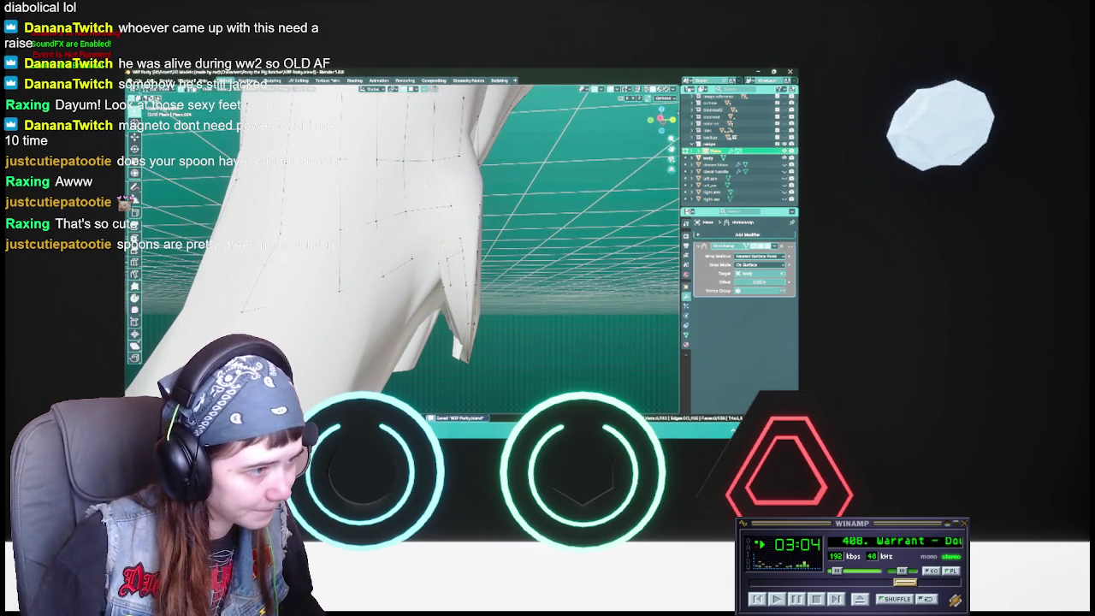
pyautogui.press('r')
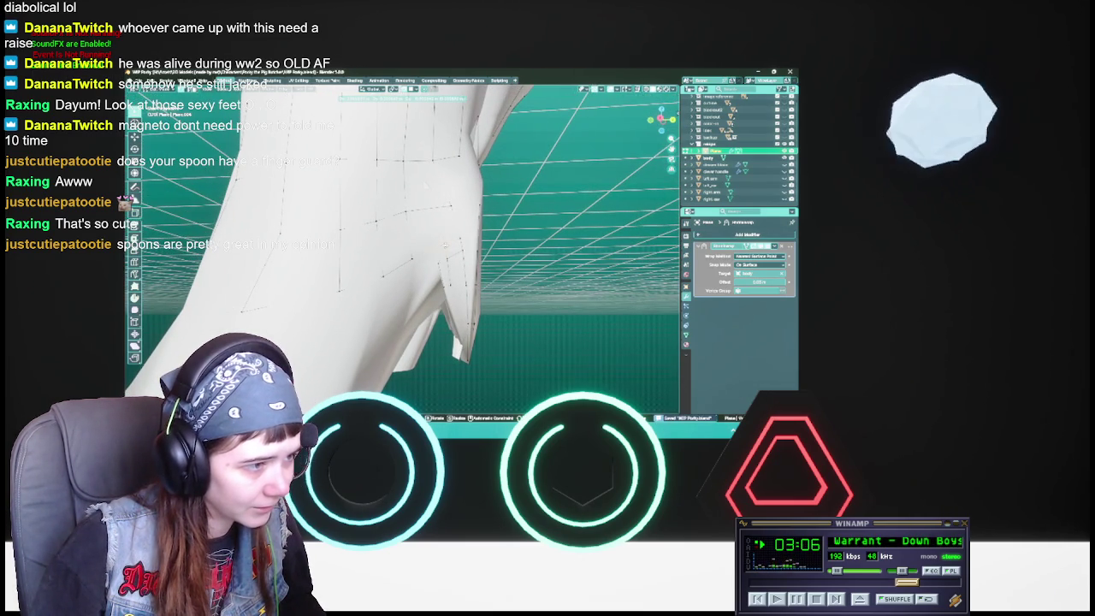
pyautogui.hotkey('ctrl', 's')
pyautogui.moveTo(402, 240); pyautogui.dragTo(437, 236, button='middle')
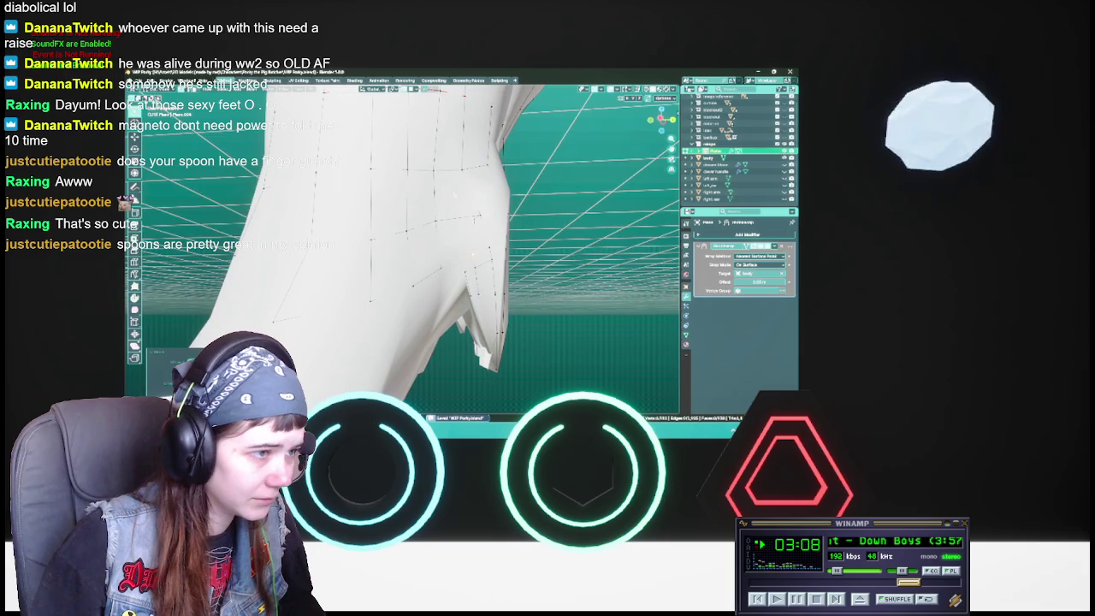
pyautogui.press('r')
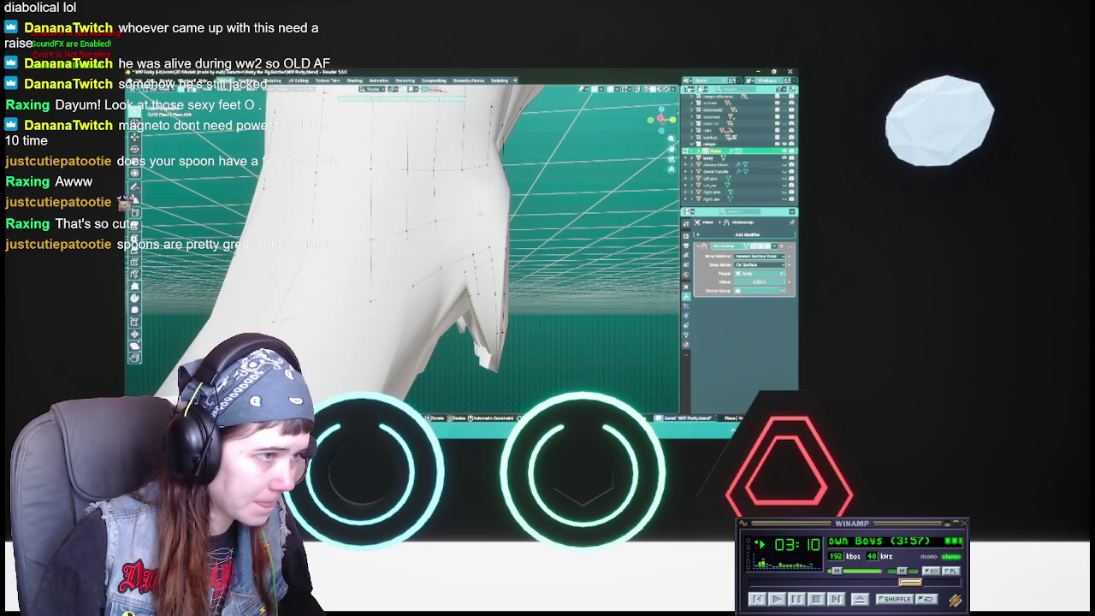
pyautogui.press('Return')
pyautogui.moveTo(402, 240); pyautogui.dragTo(445, 239, button='middle')
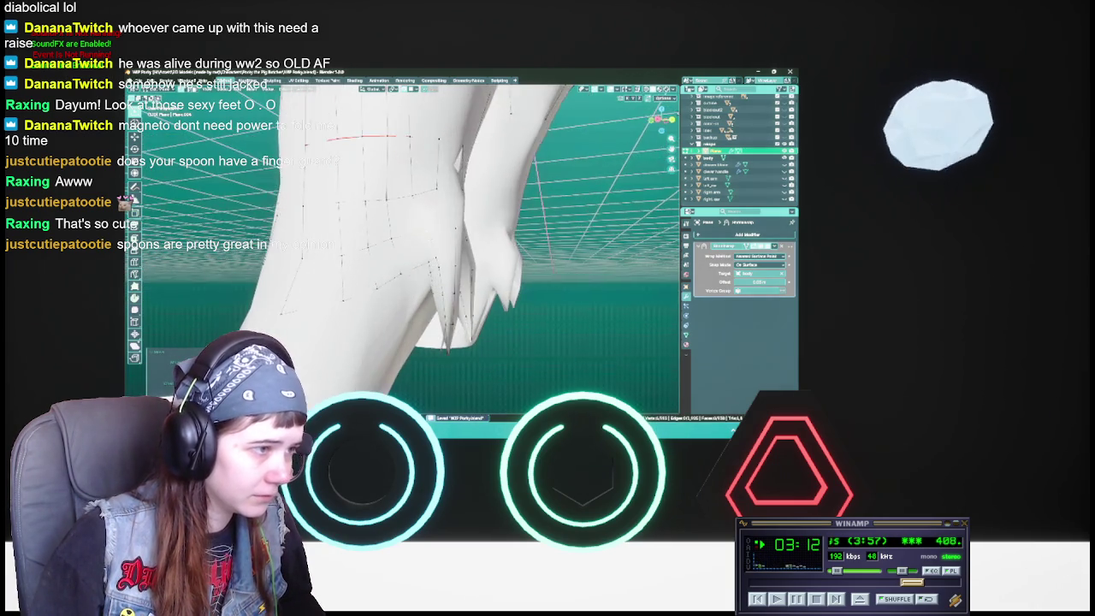
pyautogui.press('r')
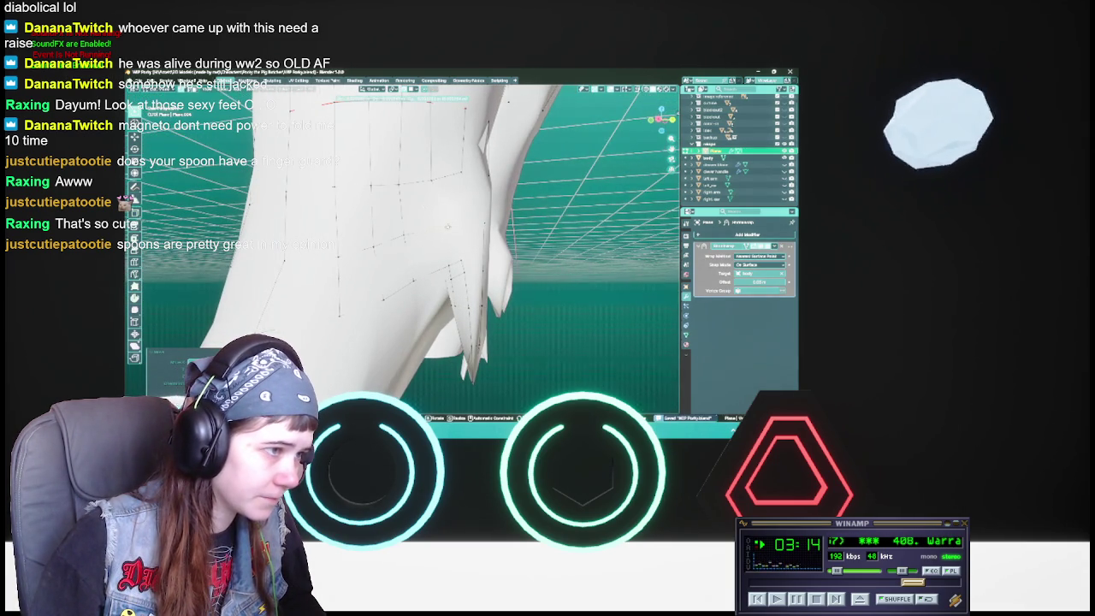
pyautogui.press('Return')
pyautogui.moveTo(446, 227)
pyautogui.mouseDown(button='middle')
pyautogui.moveTo(481, 284)
pyautogui.moveTo(510, 271)
pyautogui.mouseUp(button='middle')
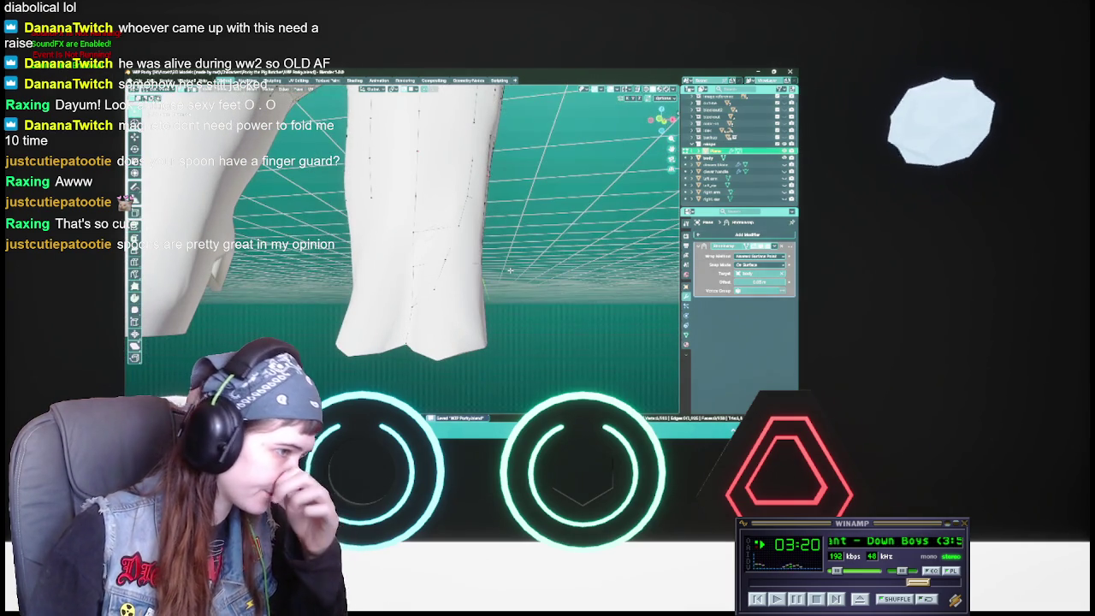
# Step: Save the coat file several times while viewing its two pointed back tails from behind
pyautogui.hotkey('ctrl', 's')
pyautogui.moveTo(510, 270)
pyautogui.mouseDown(button='middle')
pyautogui.moveTo(484, 251)
pyautogui.moveTo(482, 285)
pyautogui.moveTo(462, 256)
pyautogui.moveTo(377, 258)
pyautogui.moveTo(490, 277)
pyautogui.moveTo(479, 274)
pyautogui.mouseUp(button='middle')
pyautogui.hotkey('ctrl', 's')
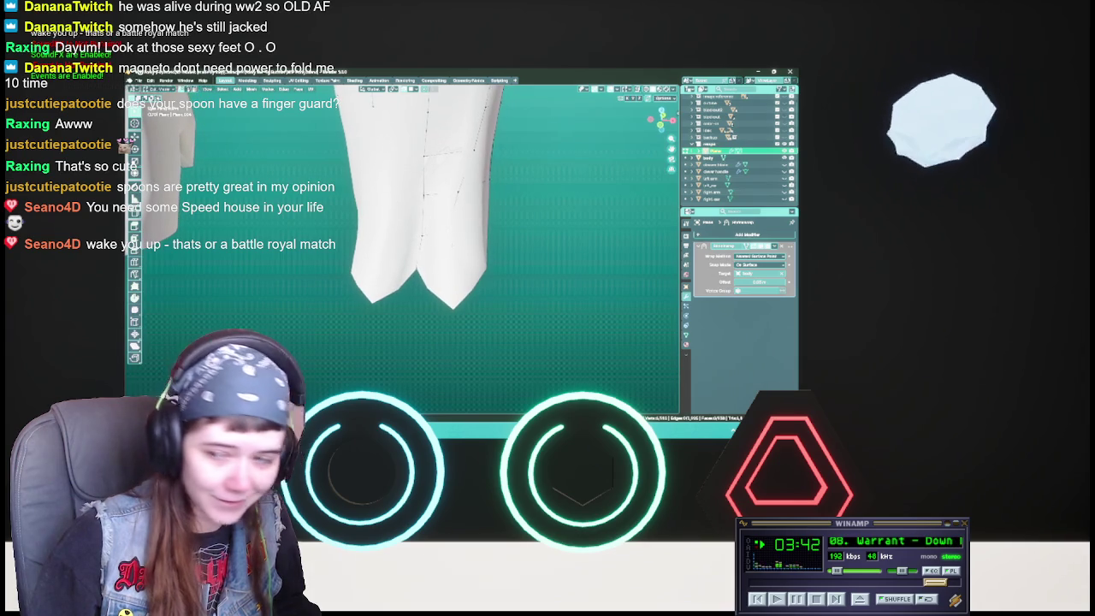
pyautogui.hotkey('ctrl', 's')
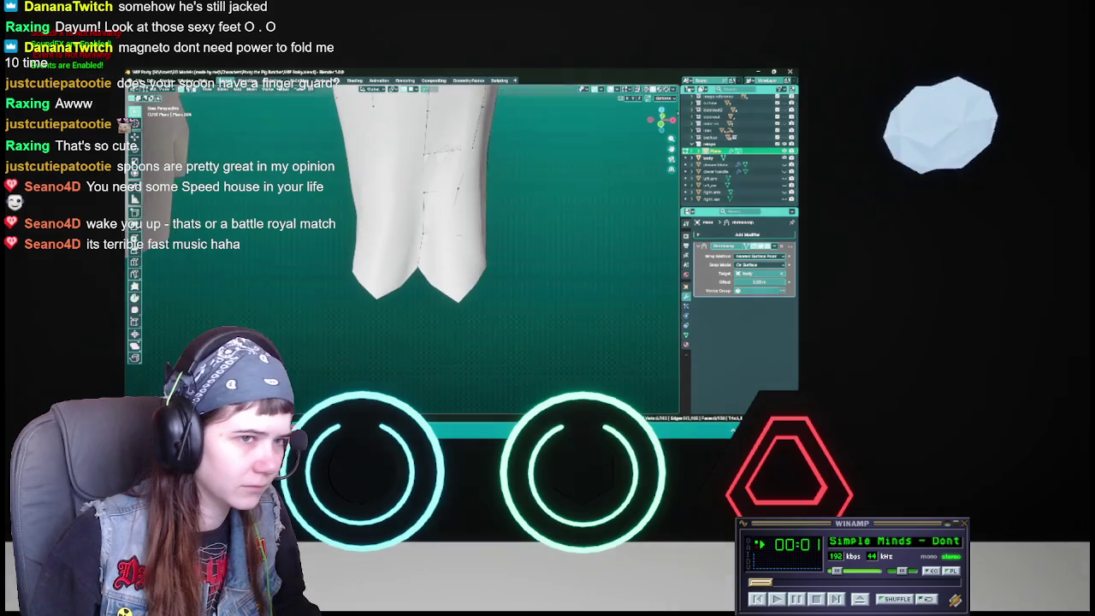
pyautogui.moveTo(402, 256); pyautogui.dragTo(402, 231, button='middle')
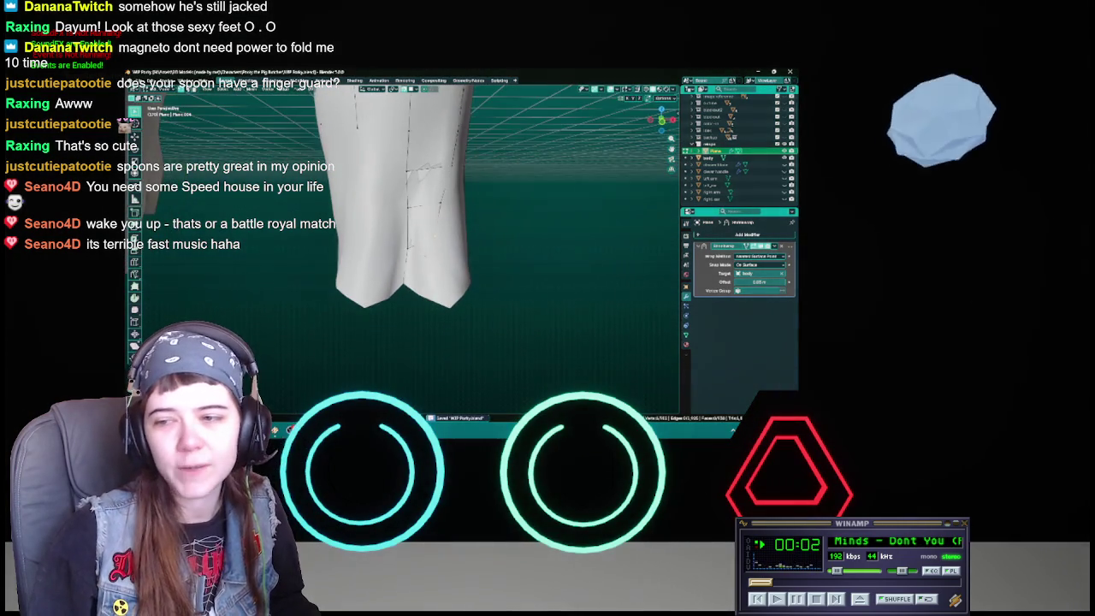
# Step: Save WIP Party.blend with the split back tails in their current shape
pyautogui.hotkey('ctrl', 's')
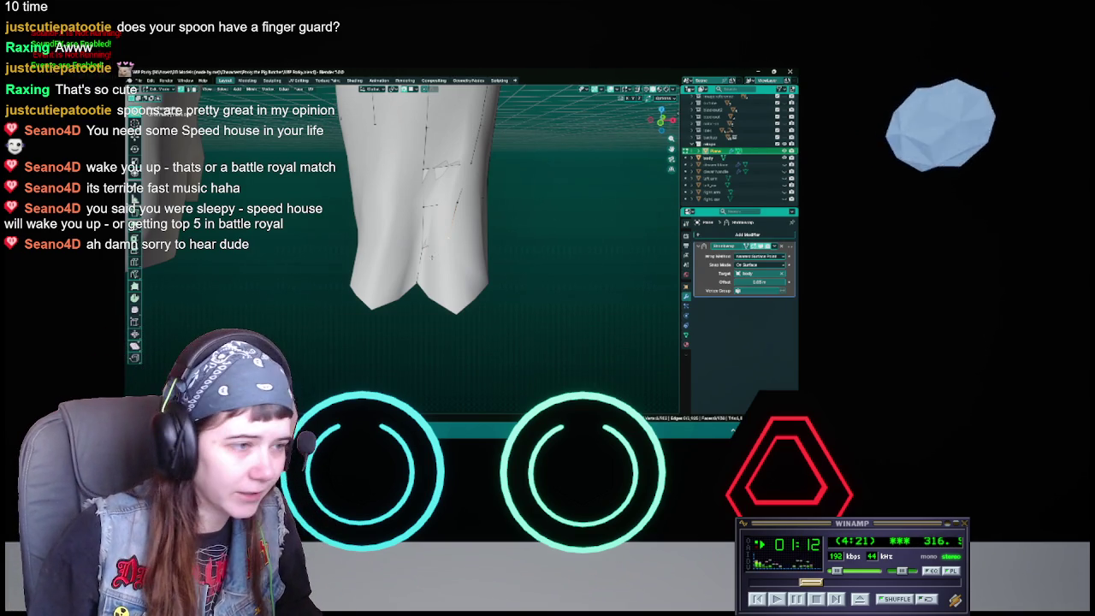
# Step: Reposition the selected vertices on the coat's back after orbiting behind it
pyautogui.hotkey('ctrl', 's')
pyautogui.scroll(2, 411, 214)
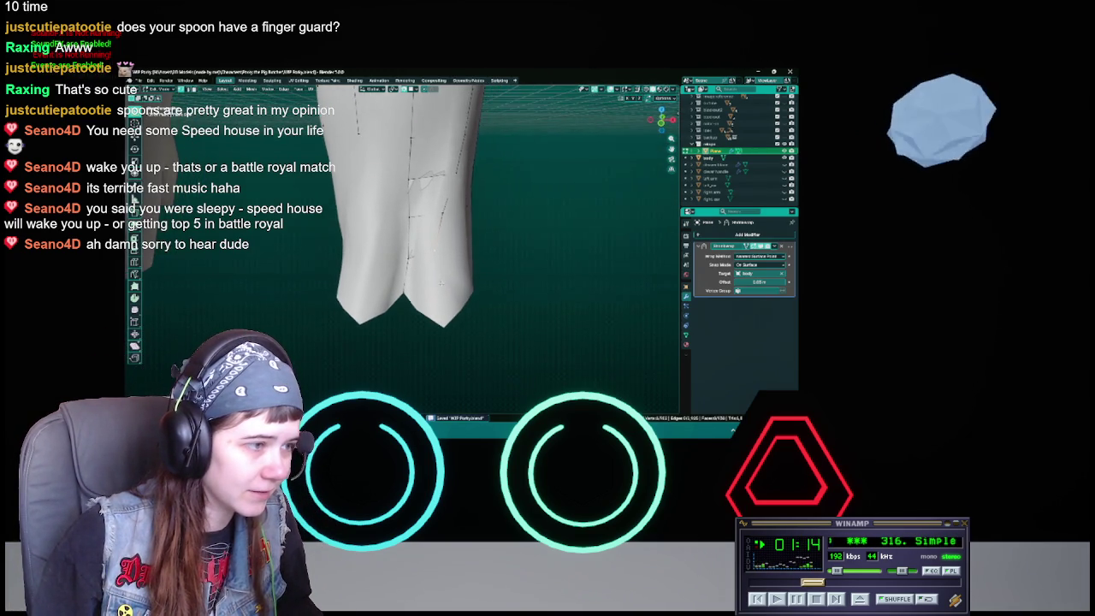
pyautogui.moveTo(441, 282); pyautogui.dragTo(440, 232, button='middle')
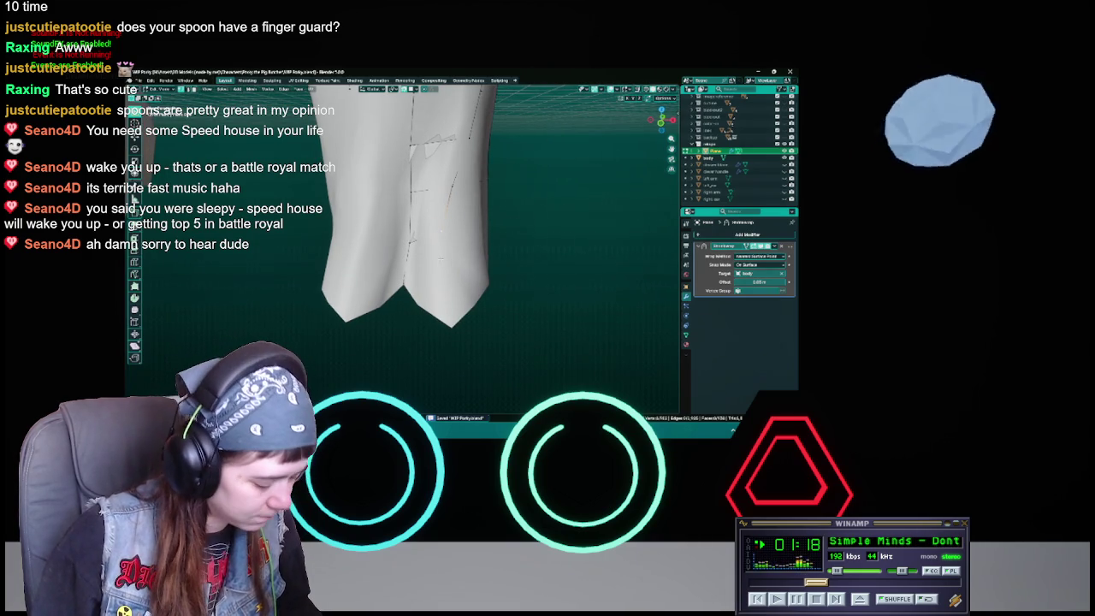
pyautogui.press('g')
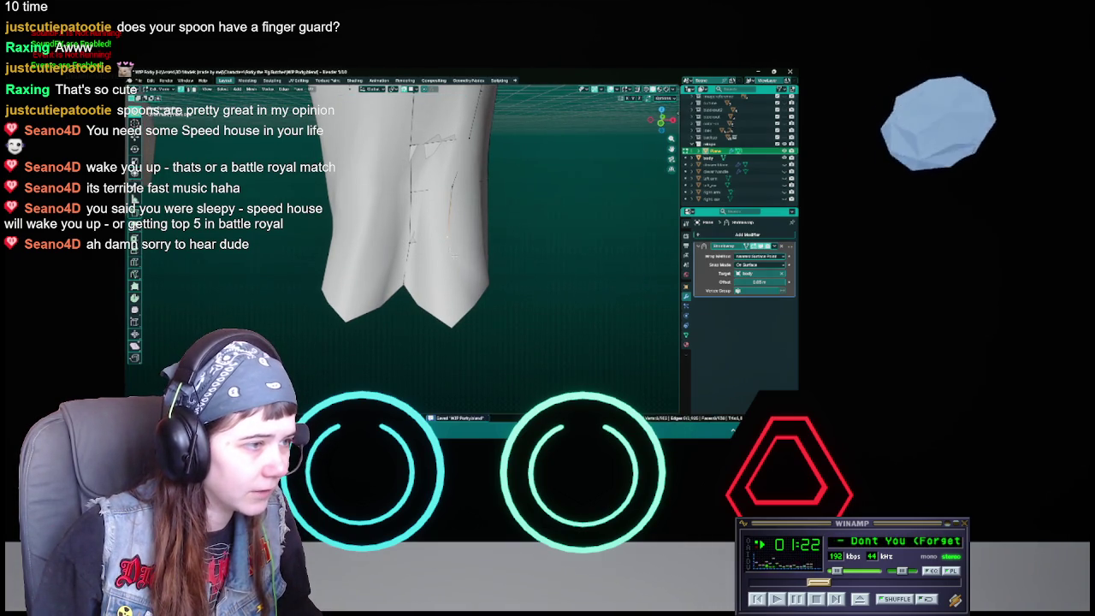
pyautogui.press('Escape')
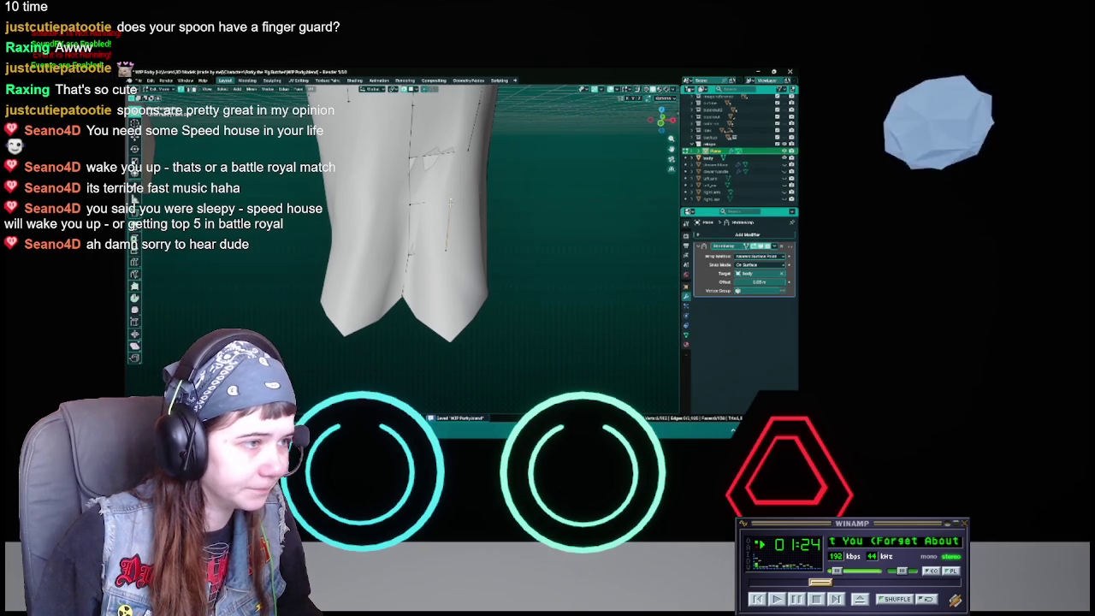
pyautogui.press('g')
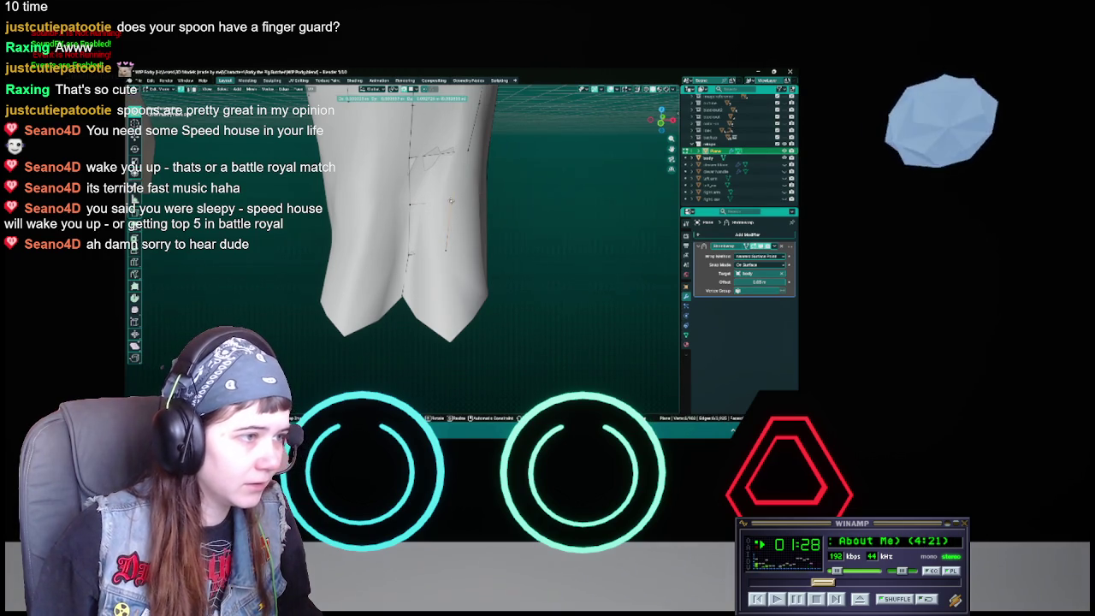
pyautogui.click(449, 200)
# Step: Nudge the split back tail vertices into place, checking the tail points between moves
pyautogui.hotkey('ctrl', 's')
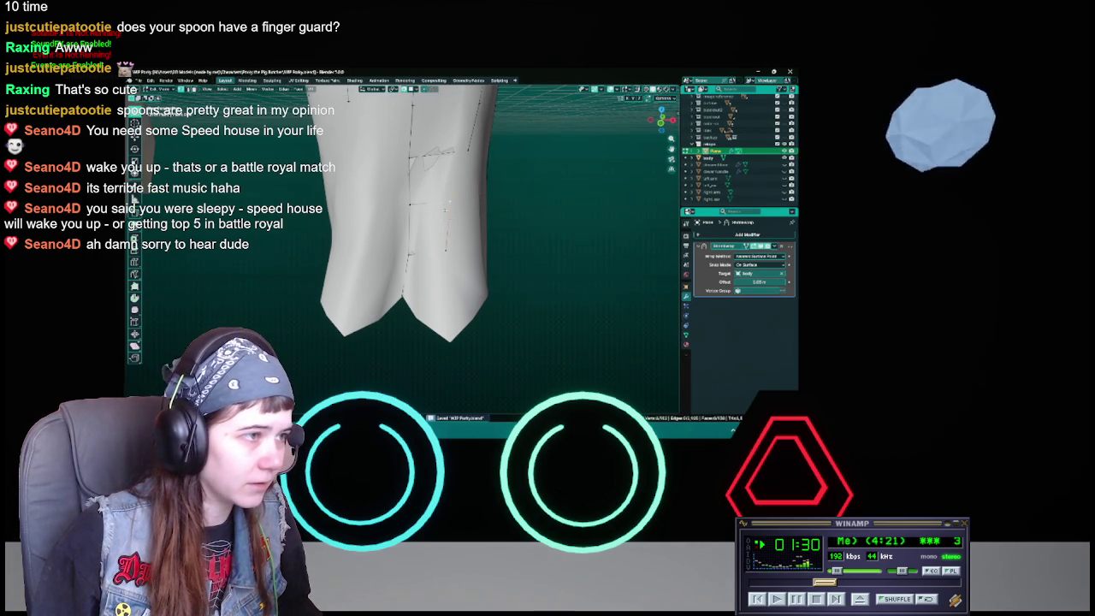
pyautogui.moveTo(449, 200); pyautogui.dragTo(456, 245, button='middle')
pyautogui.press('g')
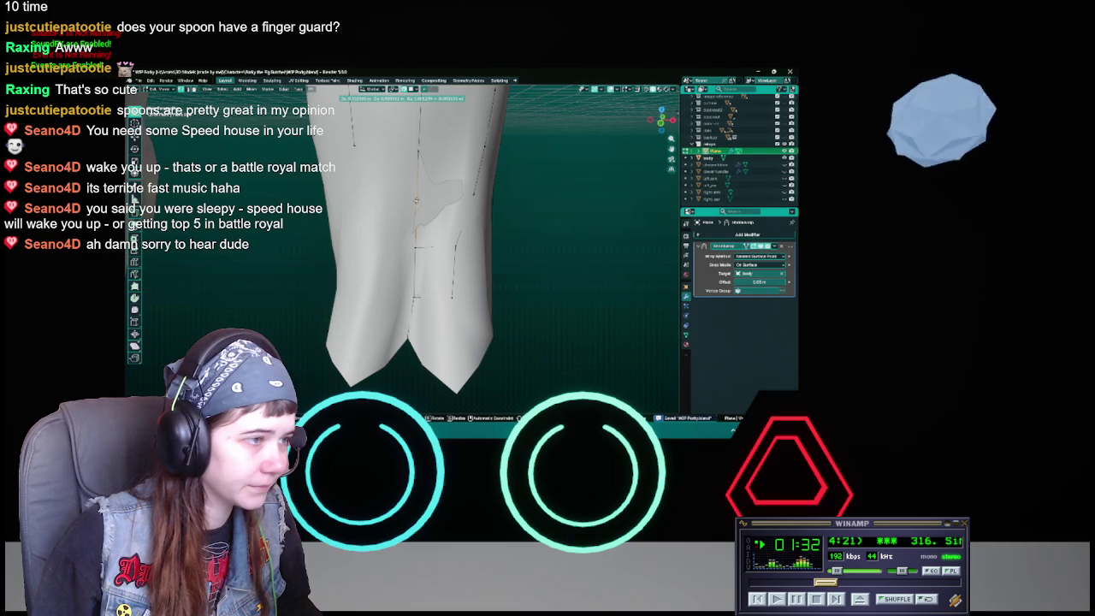
pyautogui.click(445, 244)
pyautogui.moveTo(452, 245); pyautogui.dragTo(462, 218, button='middle')
pyautogui.press('g')
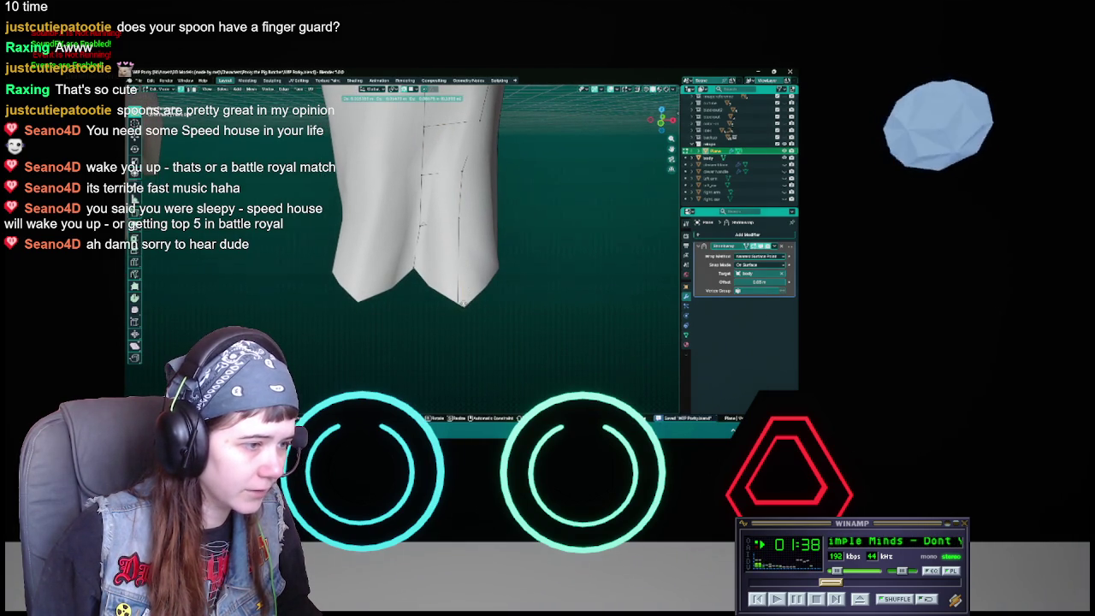
pyautogui.click(464, 301)
# Step: Move another set of seam vertices from a different angle and save
pyautogui.moveTo(463, 301); pyautogui.dragTo(400, 259, button='middle')
pyautogui.hotkey('ctrl', 's')
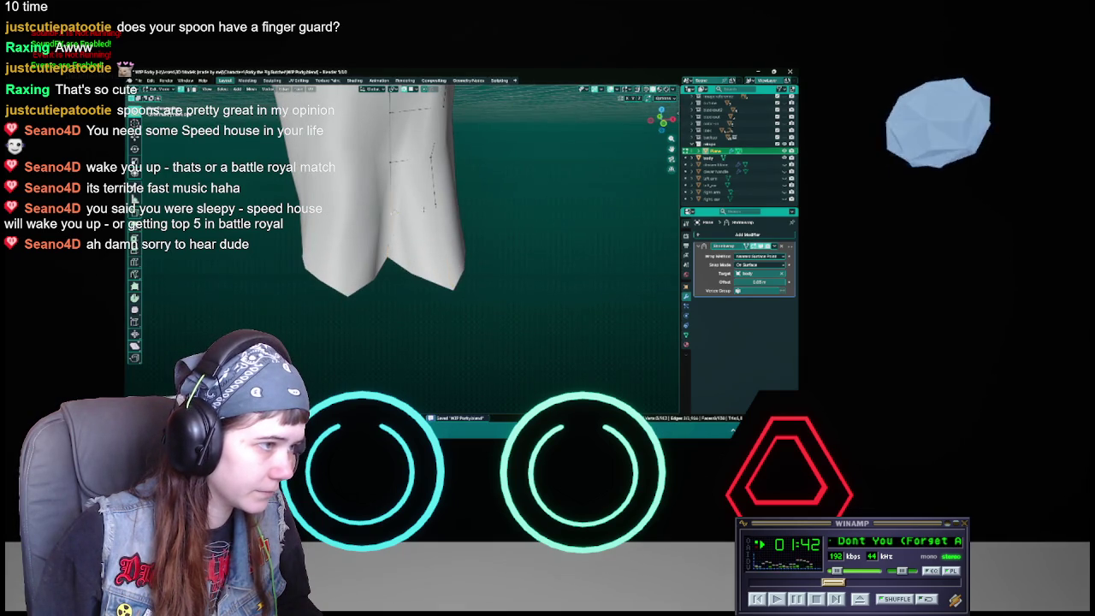
pyautogui.moveTo(474, 245); pyautogui.dragTo(449, 238, button='middle')
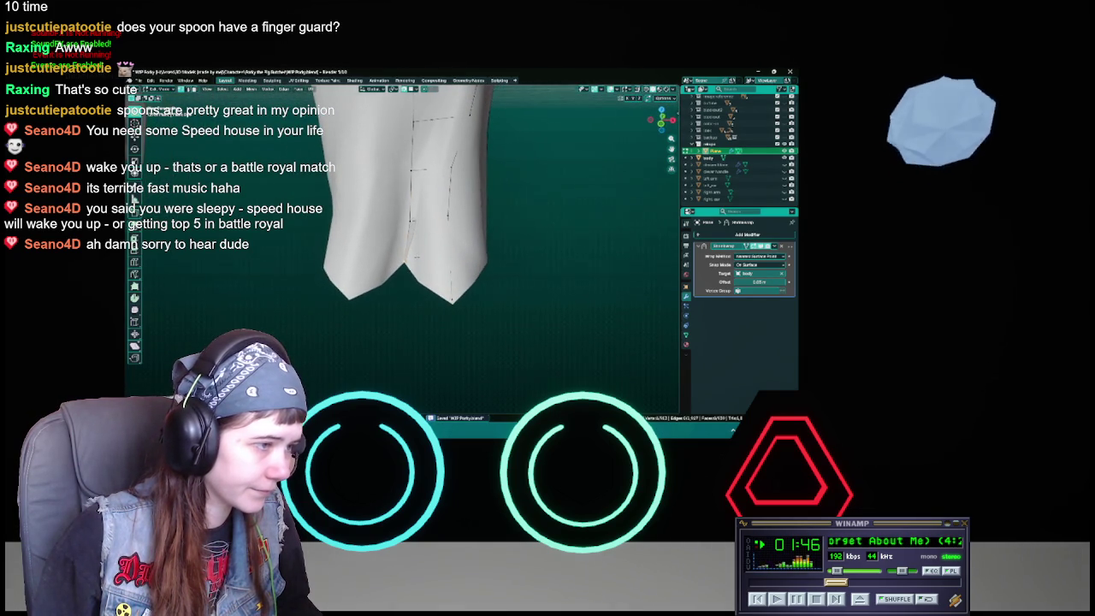
pyautogui.press('g')
pyautogui.click(499, 261)
pyautogui.hotkey('ctrl', 's')
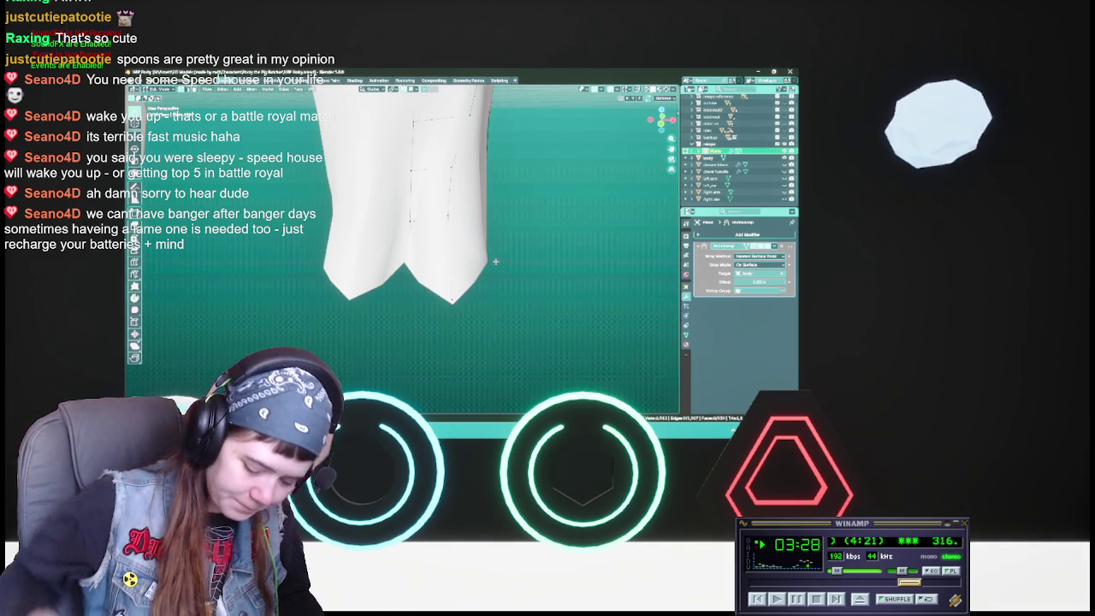
# Step: Inspect the hem panels from a low angle, trying a rotation that leaves the mesh unchanged
pyautogui.hotkey('ctrl', 's')
pyautogui.moveTo(402, 248)
pyautogui.mouseDown(button='middle')
pyautogui.moveTo(432, 193)
pyautogui.moveTo(471, 176)
pyautogui.mouseUp(button='middle')
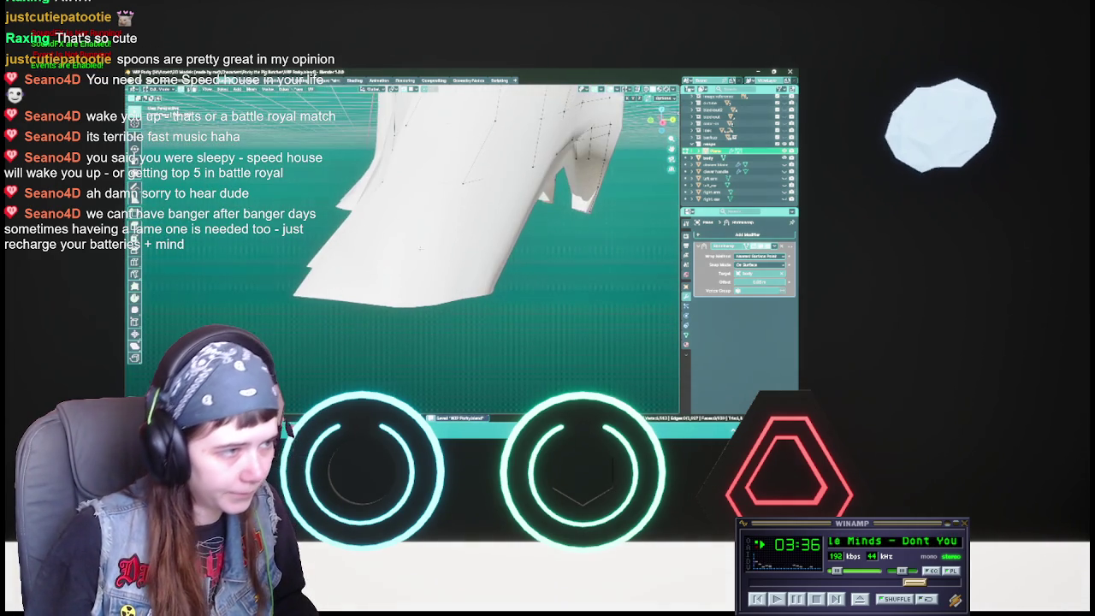
pyautogui.moveTo(441, 241); pyautogui.dragTo(457, 239, button='middle')
pyautogui.moveTo(471, 175); pyautogui.dragTo(548, 184, button='middle')
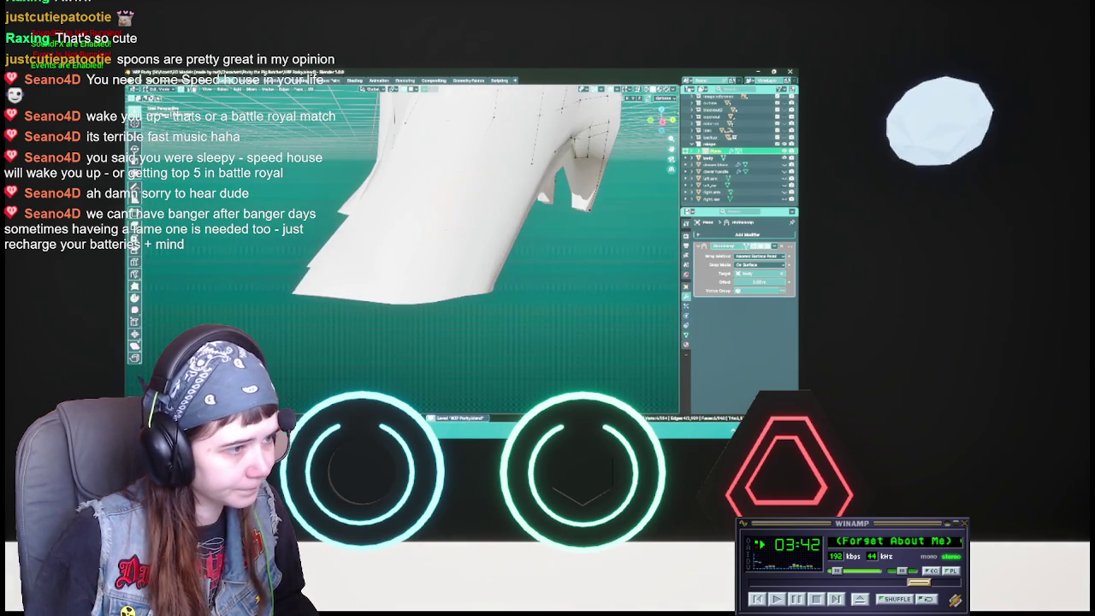
pyautogui.moveTo(479, 197); pyautogui.dragTo(496, 201, button='middle')
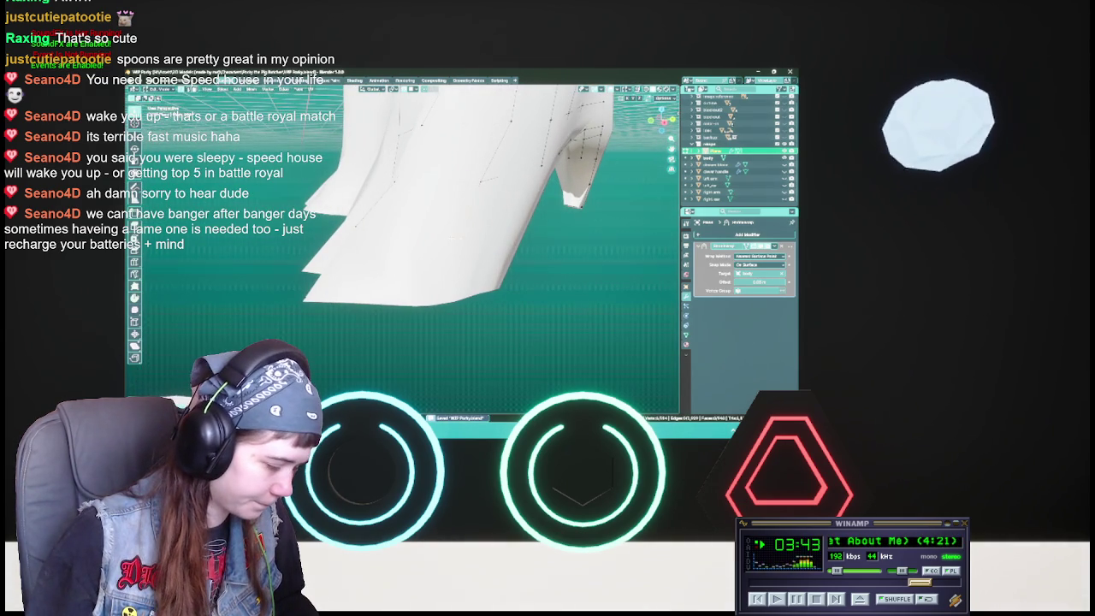
pyautogui.press('r')
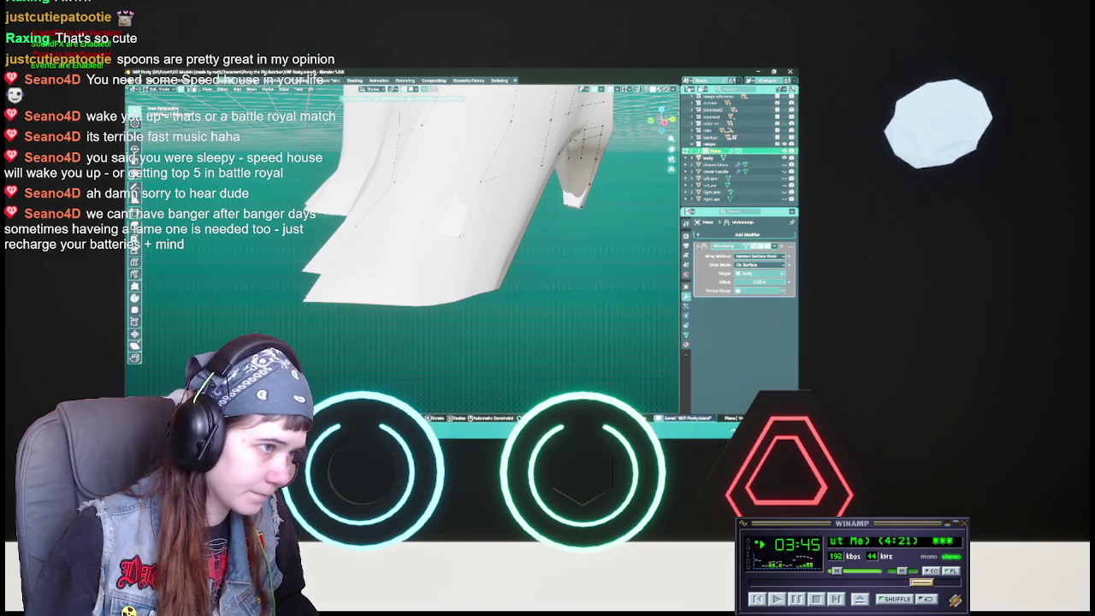
pyautogui.press('Return')
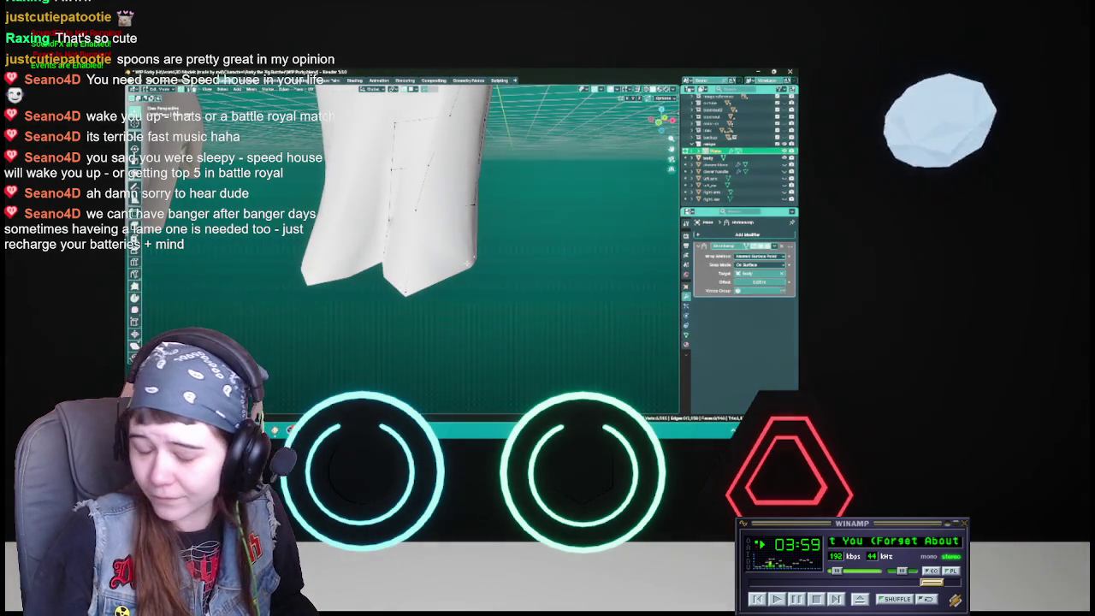
pyautogui.hotkey('ctrl', 's')
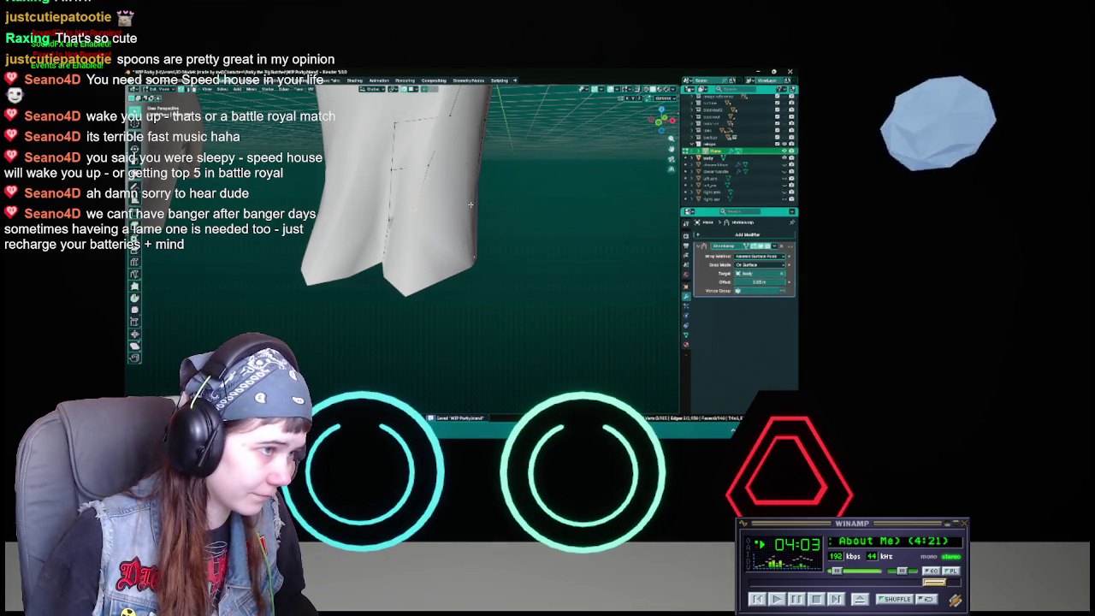
# Step: Move the selected hem vertices to a new position and save
pyautogui.moveTo(509, 249)
pyautogui.mouseDown(button='middle')
pyautogui.moveTo(539, 294)
pyautogui.moveTo(444, 259)
pyautogui.moveTo(465, 265)
pyautogui.moveTo(434, 241)
pyautogui.moveTo(439, 266)
pyautogui.moveTo(462, 275)
pyautogui.mouseUp(button='middle')
pyautogui.press('g')
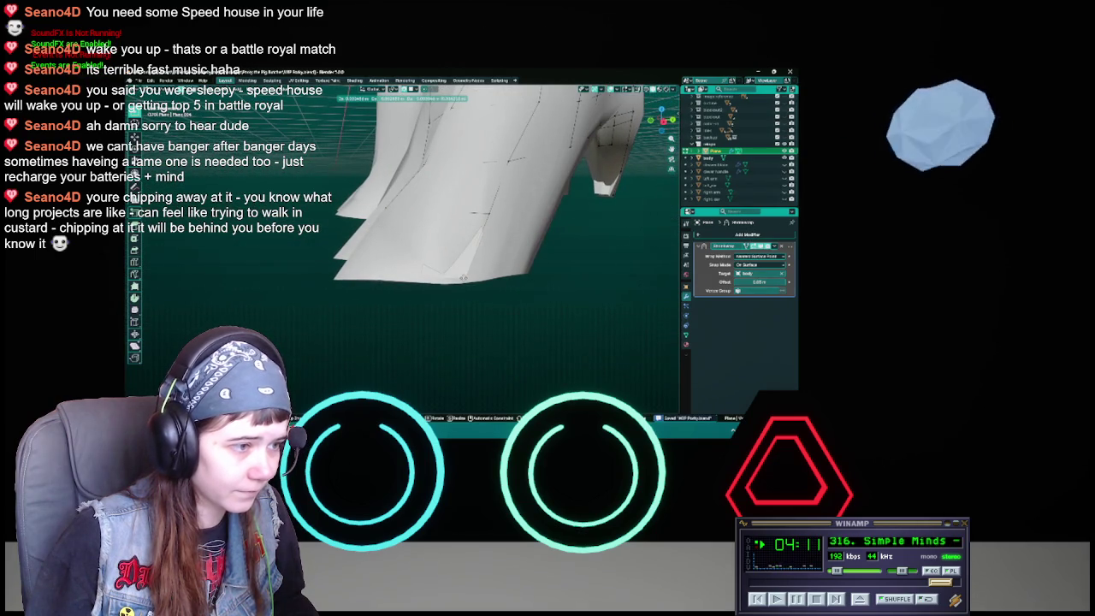
pyautogui.click(461, 280)
pyautogui.moveTo(461, 280); pyautogui.dragTo(402, 190, button='middle')
pyautogui.hotkey('ctrl', 's')
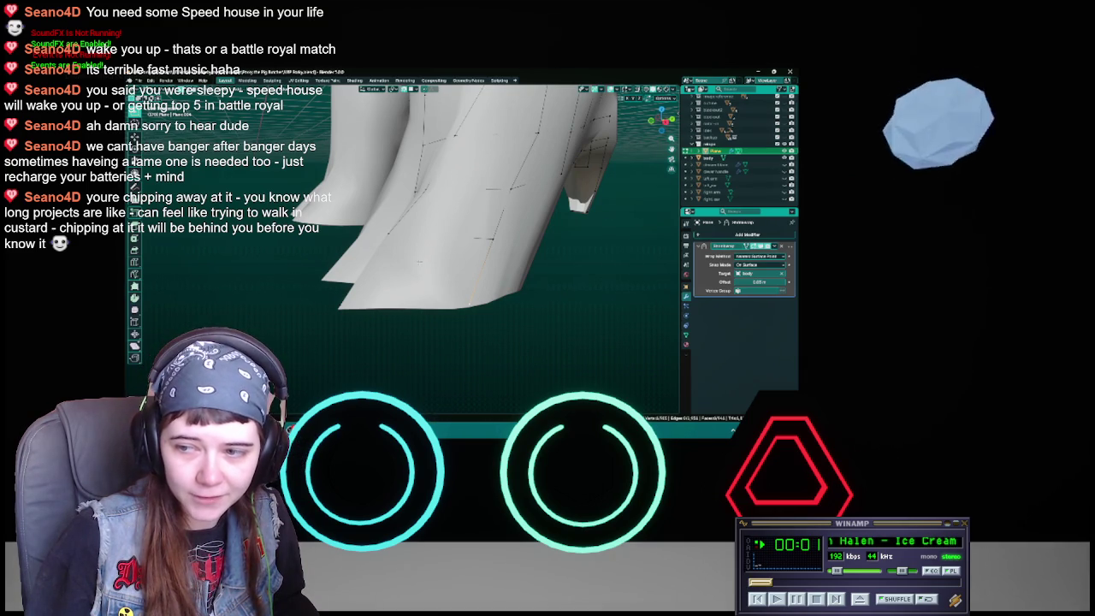
# Step: Check the tails and hem again, then reposition a single hem vertex
pyautogui.moveTo(402, 190); pyautogui.dragTo(394, 184, button='middle')
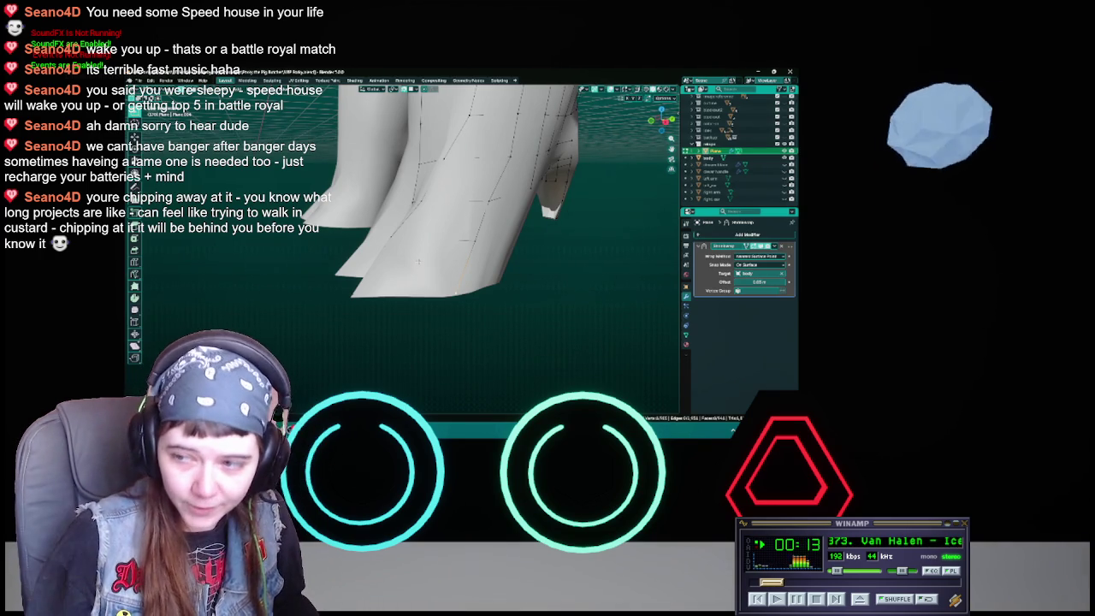
pyautogui.moveTo(447, 267)
pyautogui.mouseDown(button='middle')
pyautogui.moveTo(479, 256)
pyautogui.moveTo(441, 253)
pyautogui.moveTo(443, 244)
pyautogui.moveTo(471, 234)
pyautogui.moveTo(490, 248)
pyautogui.moveTo(486, 237)
pyautogui.mouseUp(button='middle')
pyautogui.hotkey('ctrl', 's')
pyautogui.press('g')
pyautogui.click(452, 242)
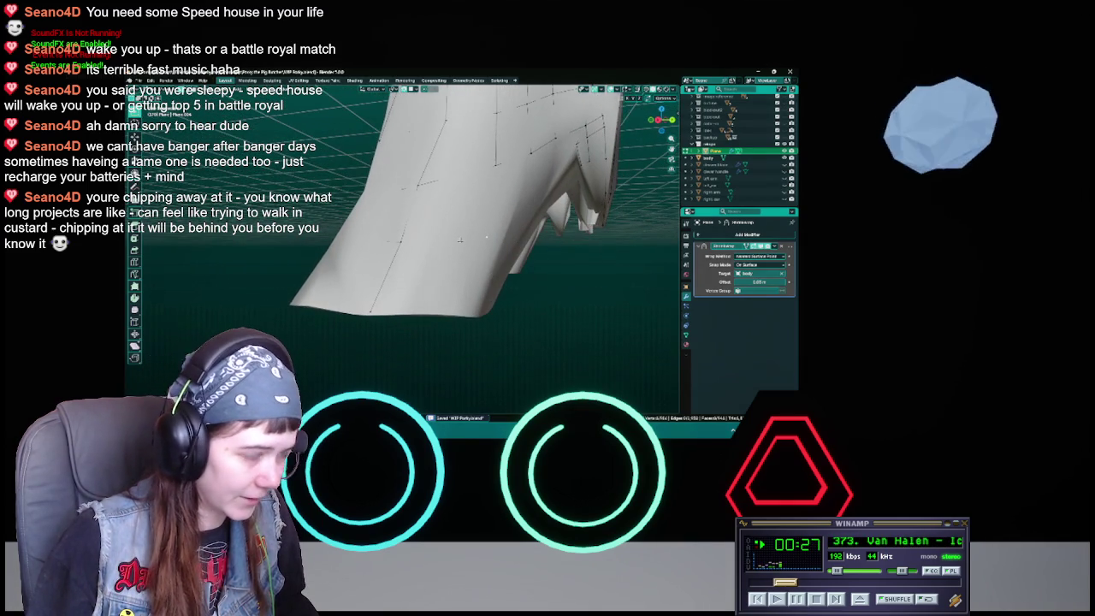
# Step: Try moving the selected seam vertices, cancelling the moves and saving the file
pyautogui.press('g')
pyautogui.rightClick(487, 235)
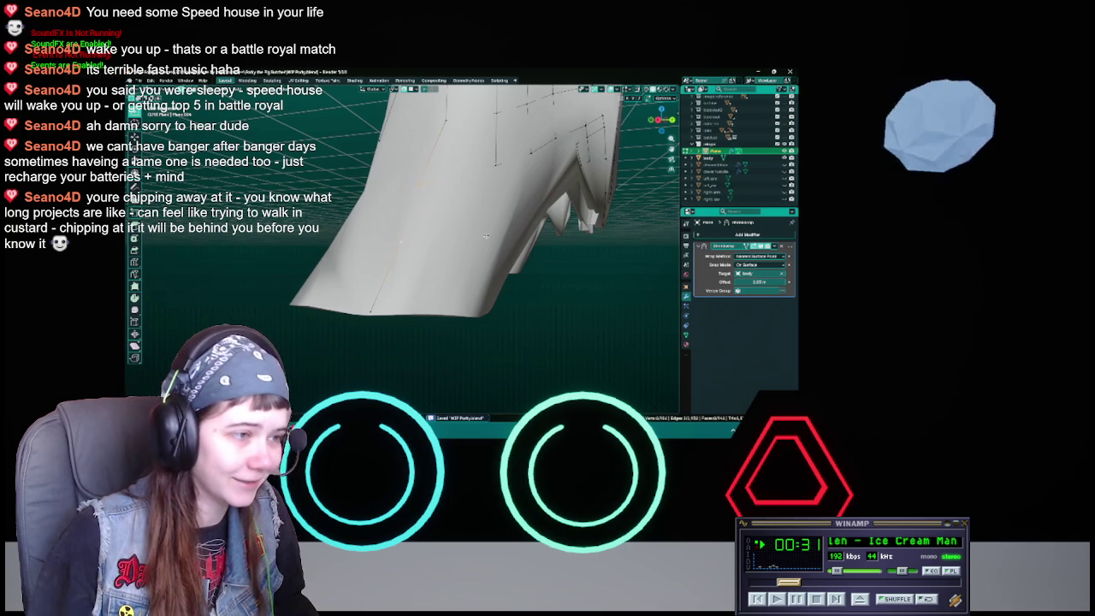
pyautogui.moveTo(457, 213); pyautogui.dragTo(434, 201, button='middle')
pyautogui.hotkey('ctrl', 's')
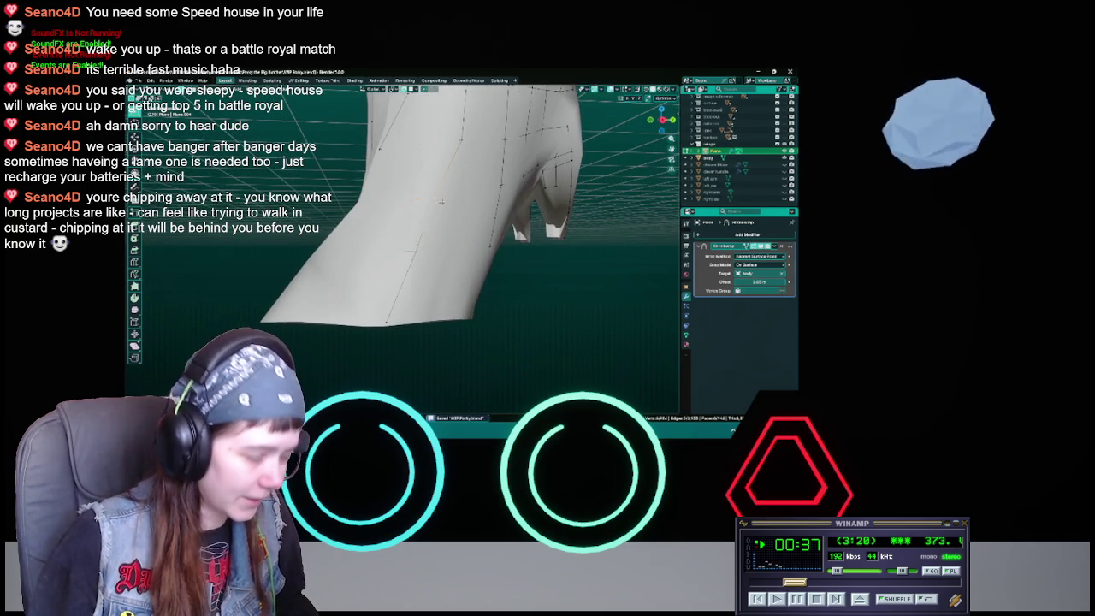
pyautogui.press('g')
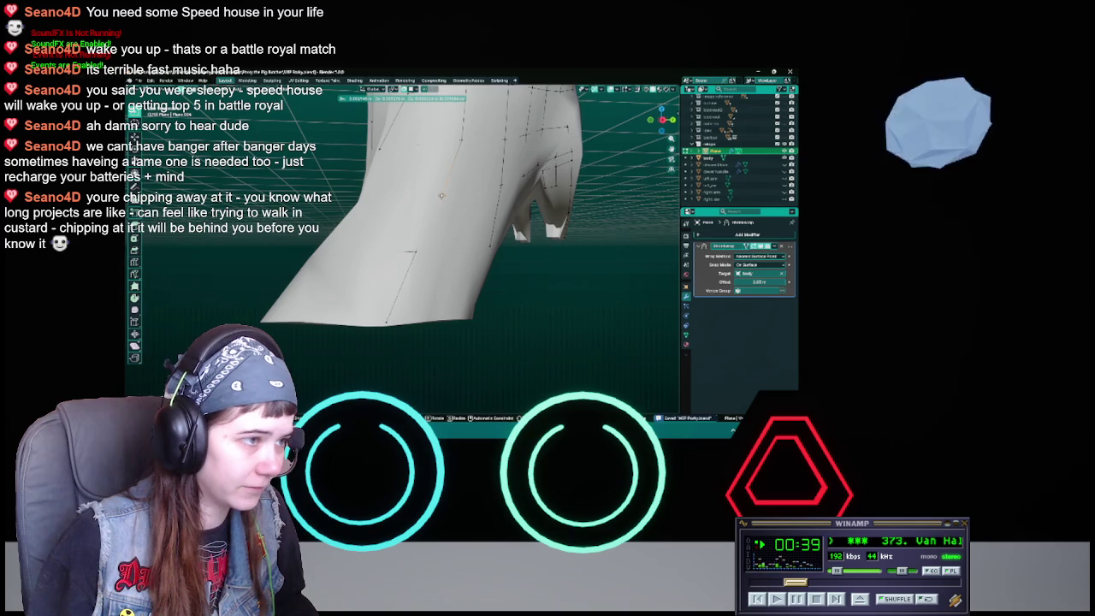
pyautogui.press('Escape')
pyautogui.moveTo(441, 195); pyautogui.dragTo(415, 254, button='middle')
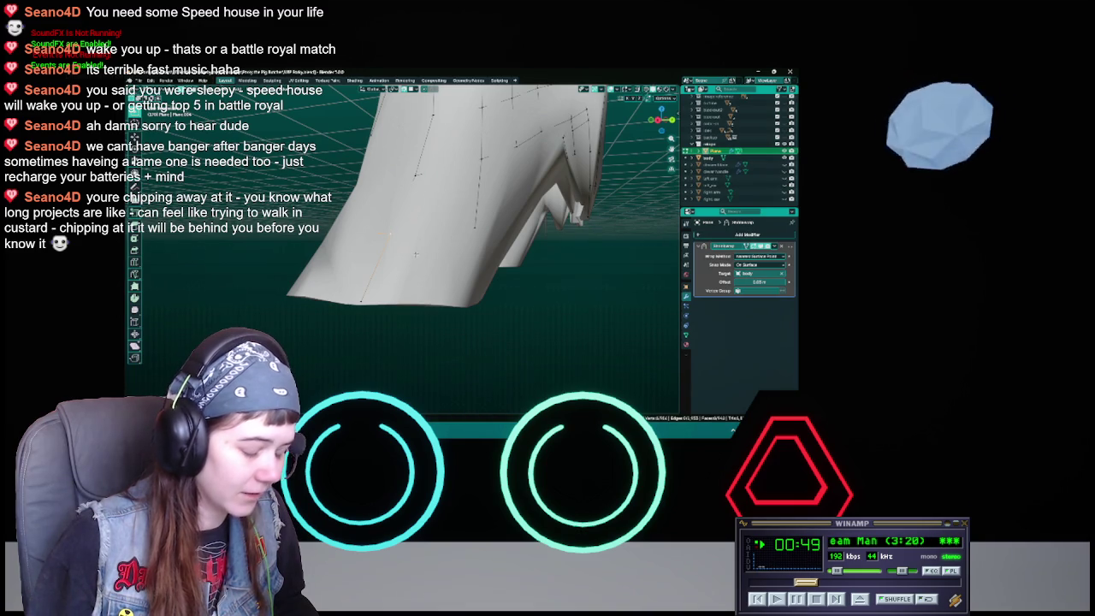
# Step: Move a vertex along the side seam down into place and save
pyautogui.press('g')
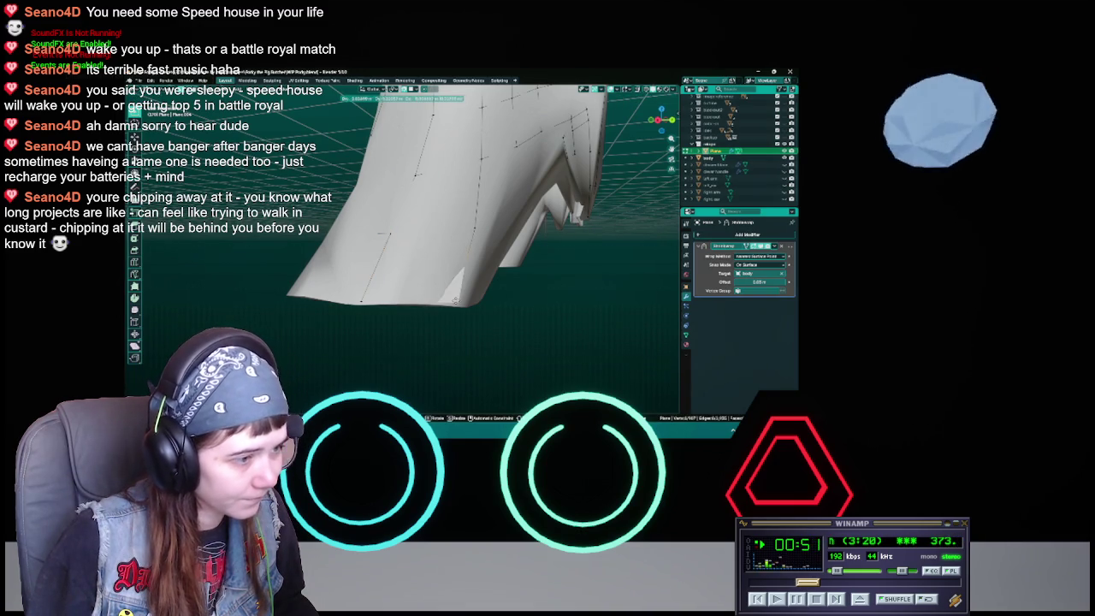
pyautogui.click(455, 301)
pyautogui.moveTo(454, 300)
pyautogui.mouseDown(button='middle')
pyautogui.moveTo(429, 259)
pyautogui.moveTo(445, 270)
pyautogui.moveTo(396, 254)
pyautogui.moveTo(469, 366)
pyautogui.mouseUp(button='middle')
pyautogui.hotkey('ctrl', 's')
# Step: Toggle X-ray on to inspect hidden edges from the side, then turn it off
pyautogui.hotkey('alt', 'z')
pyautogui.moveTo(491, 288); pyautogui.dragTo(415, 246, button='middle')
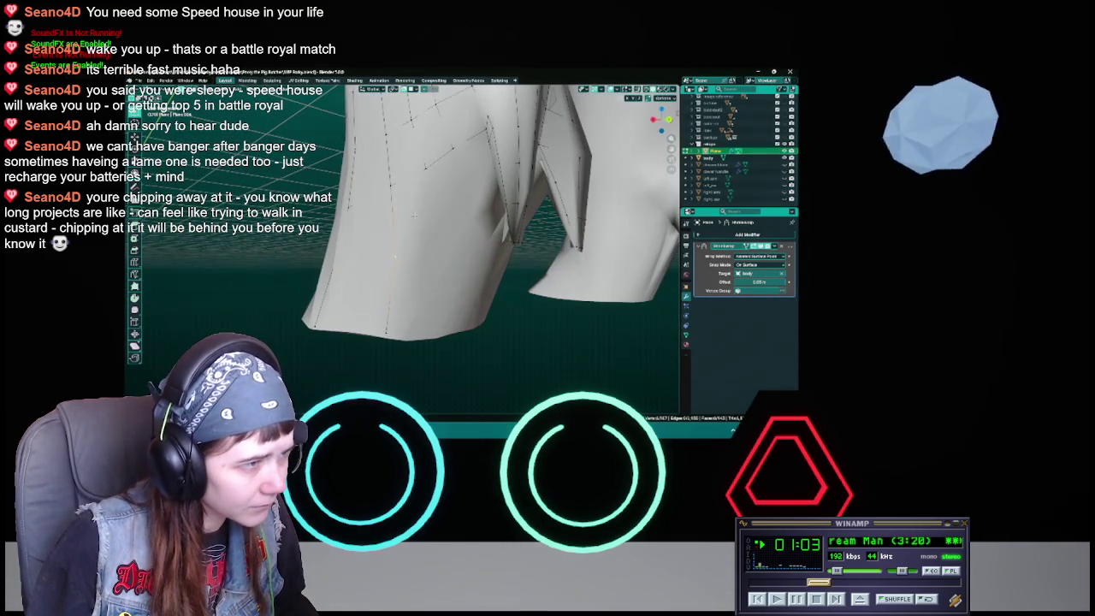
pyautogui.hotkey('alt', 'z')
pyautogui.moveTo(420, 279)
pyautogui.mouseDown(button='middle')
pyautogui.moveTo(454, 297)
pyautogui.moveTo(419, 312)
pyautogui.moveTo(407, 302)
pyautogui.moveTo(470, 302)
pyautogui.moveTo(501, 331)
pyautogui.moveTo(430, 229)
pyautogui.mouseUp(button='middle')
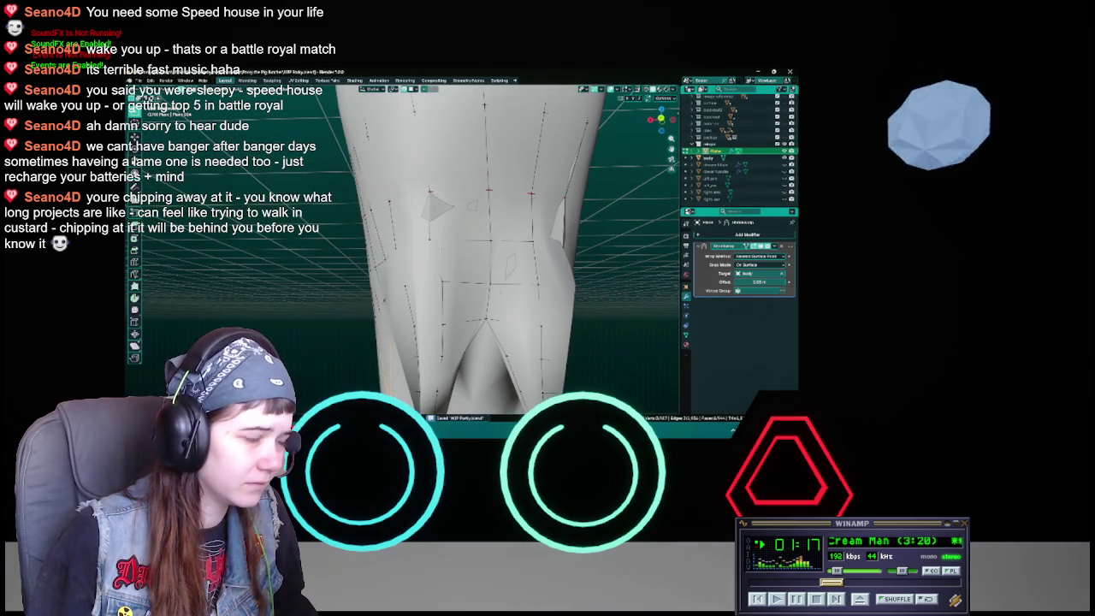
# Step: Move three vertices on the coat back to narrow the split tails
pyautogui.press('g')
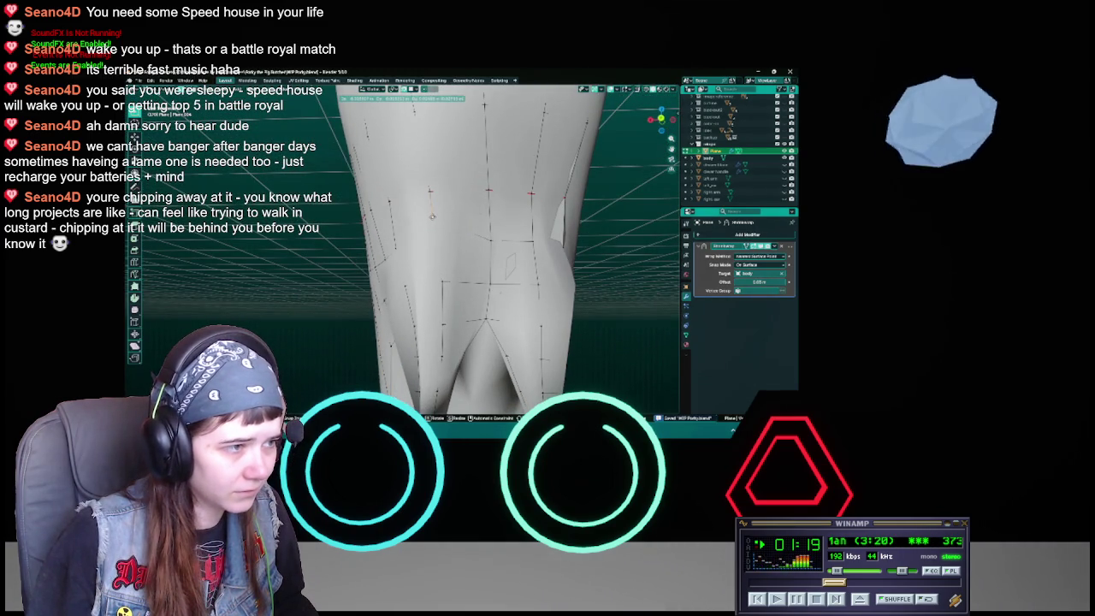
pyautogui.click(436, 216)
pyautogui.moveTo(510, 264); pyautogui.dragTo(438, 214, button='middle')
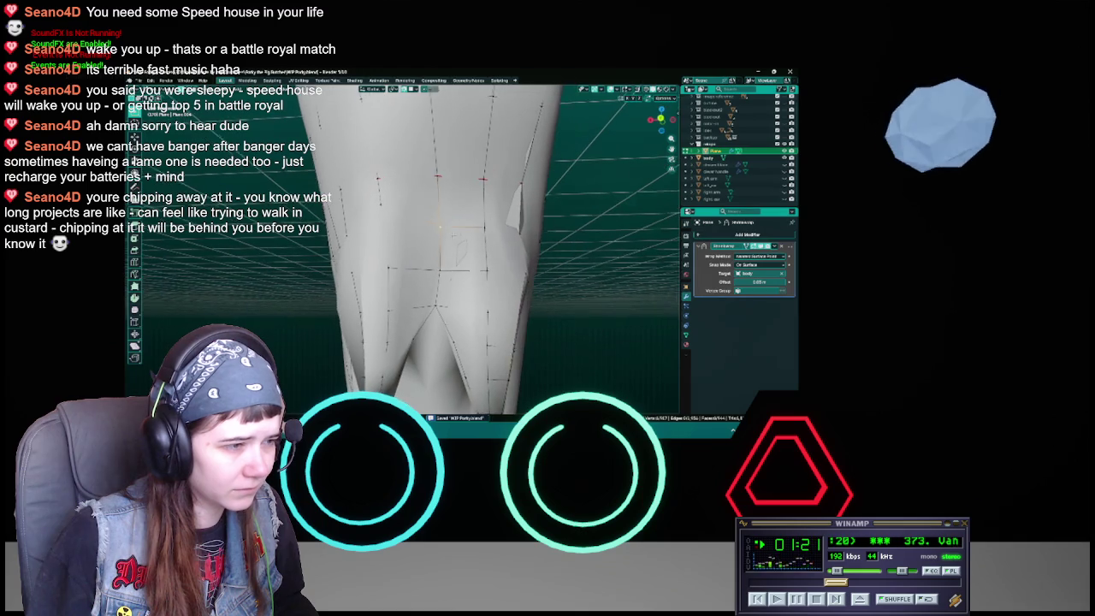
pyautogui.press('g')
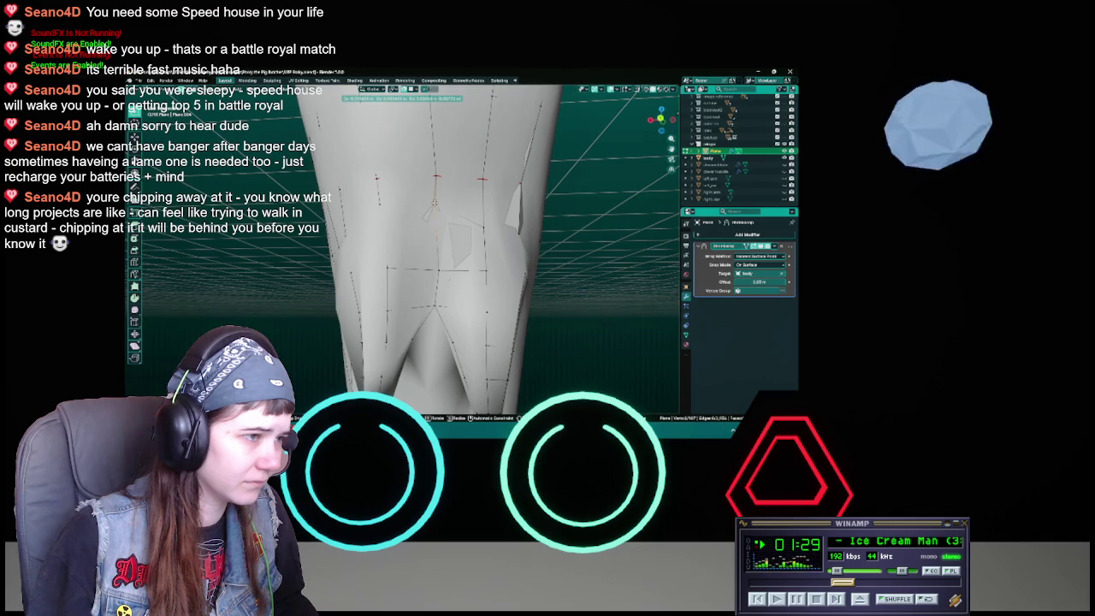
pyautogui.click(436, 202)
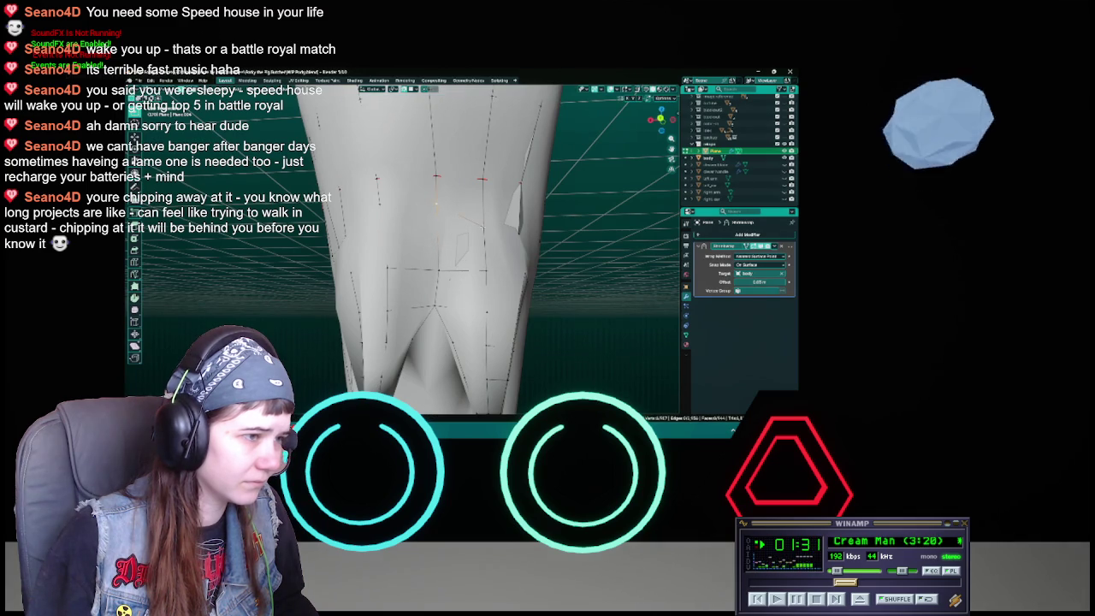
pyautogui.press('g')
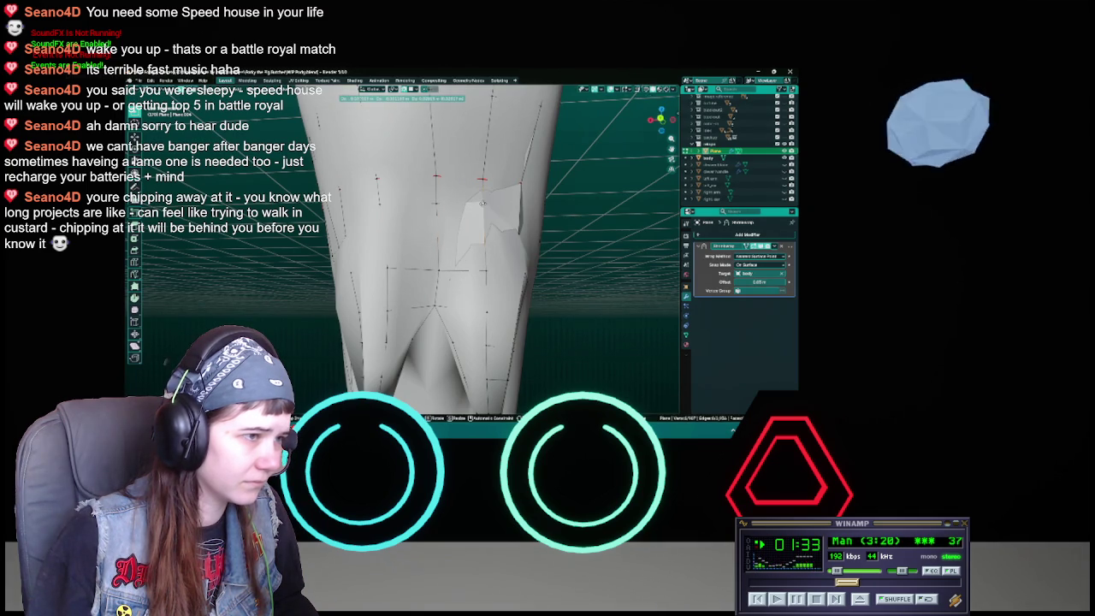
pyautogui.click(482, 203)
# Step: Reposition one more back vertex, check the tails from the side, and save
pyautogui.moveTo(482, 205)
pyautogui.mouseDown(button='middle')
pyautogui.moveTo(489, 235)
pyautogui.moveTo(494, 214)
pyautogui.mouseUp(button='middle')
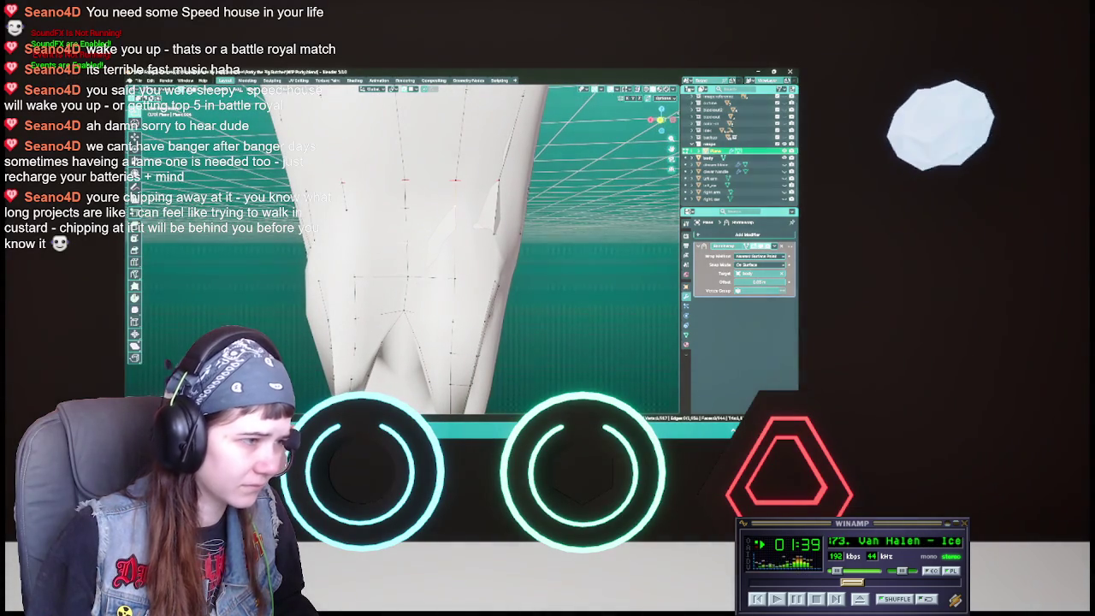
pyautogui.press('g')
pyautogui.moveTo(513, 214)
pyautogui.mouseDown(button='middle')
pyautogui.moveTo(565, 250)
pyautogui.moveTo(420, 266)
pyautogui.moveTo(496, 262)
pyautogui.mouseUp(button='middle')
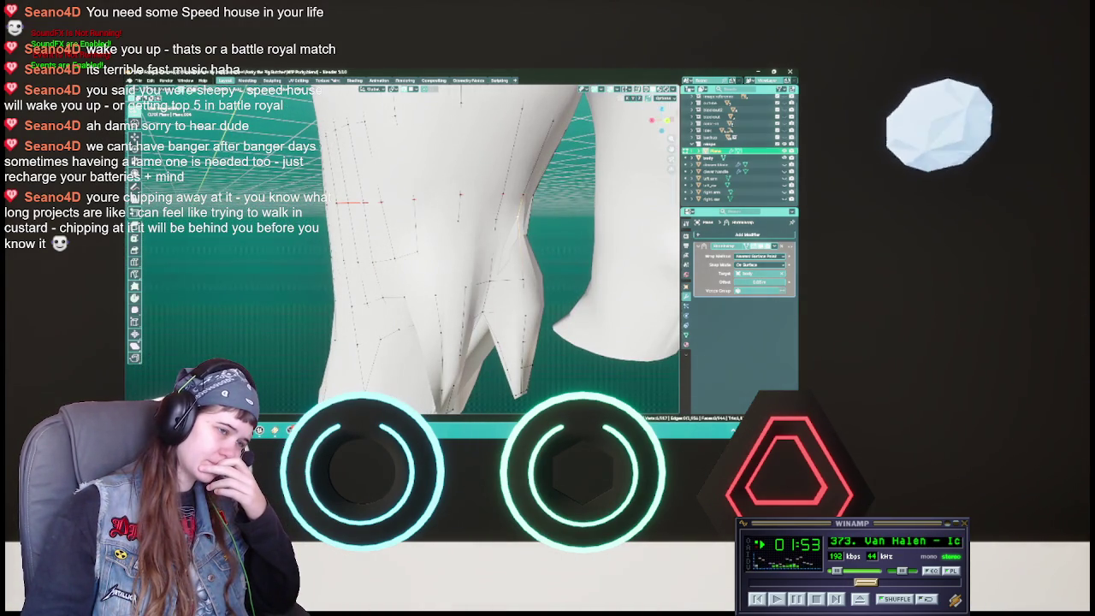
pyautogui.moveTo(540, 330); pyautogui.dragTo(524, 328, button='middle')
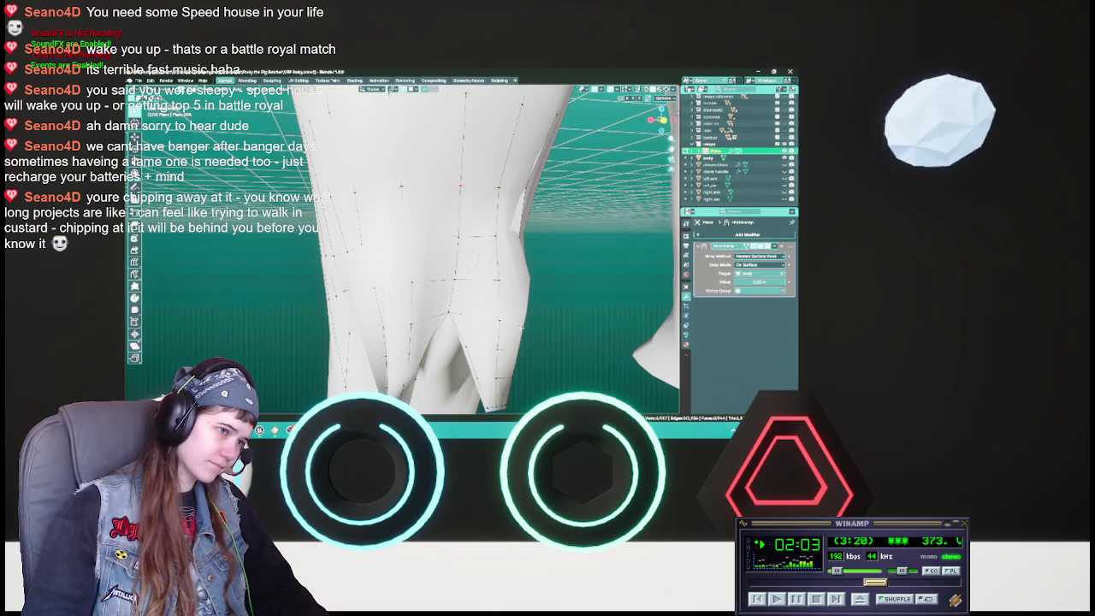
pyautogui.hotkey('ctrl', 's')
pyautogui.moveTo(520, 327); pyautogui.dragTo(498, 319, button='middle')
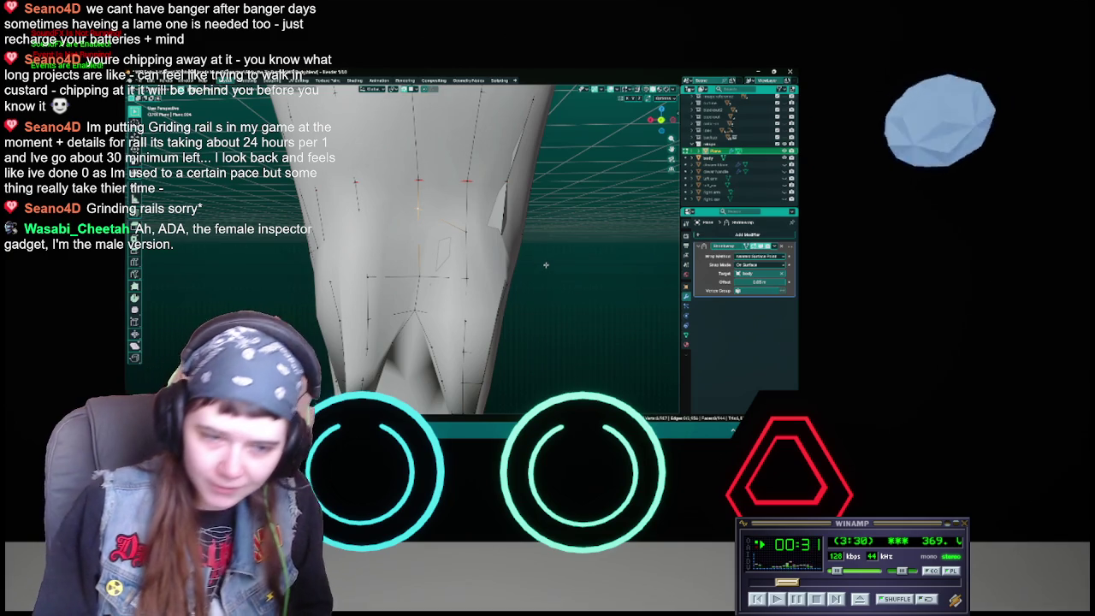
# Step: Move two vertices on the coat back around its seams
pyautogui.moveTo(604, 246); pyautogui.dragTo(604, 246, button='middle')
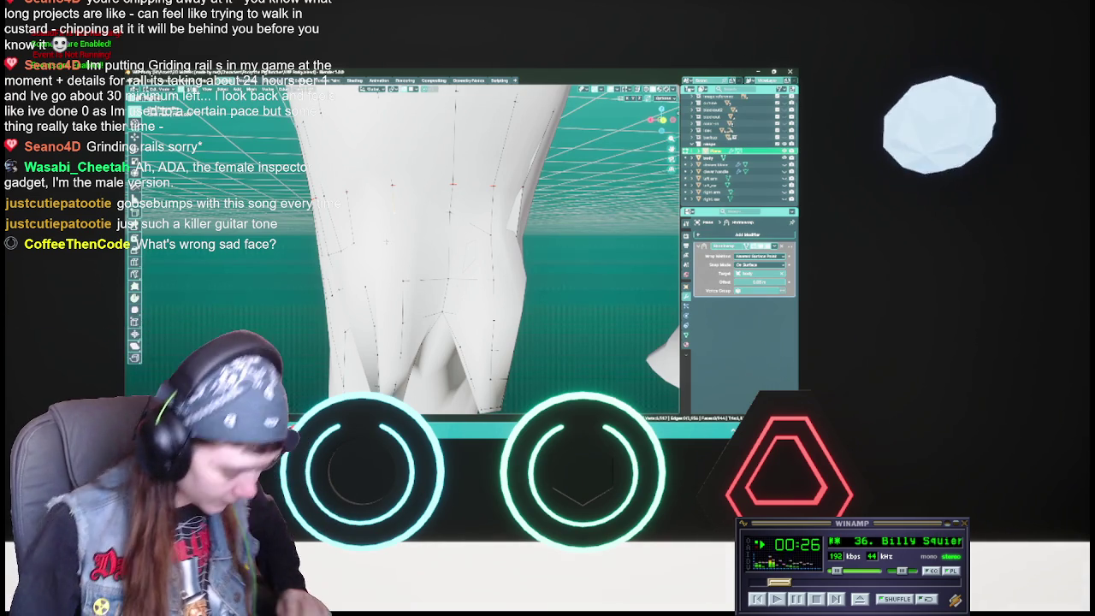
pyautogui.moveTo(402, 257); pyautogui.dragTo(454, 248, button='middle')
pyautogui.press('g')
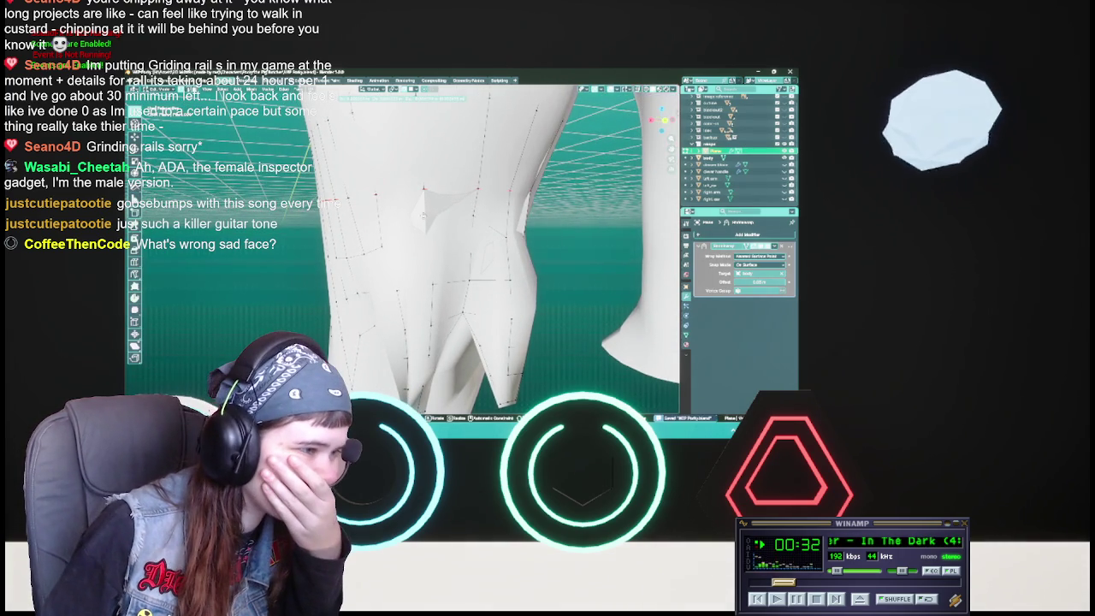
pyautogui.press('Return')
pyautogui.moveTo(428, 257); pyautogui.dragTo(479, 247, button='middle')
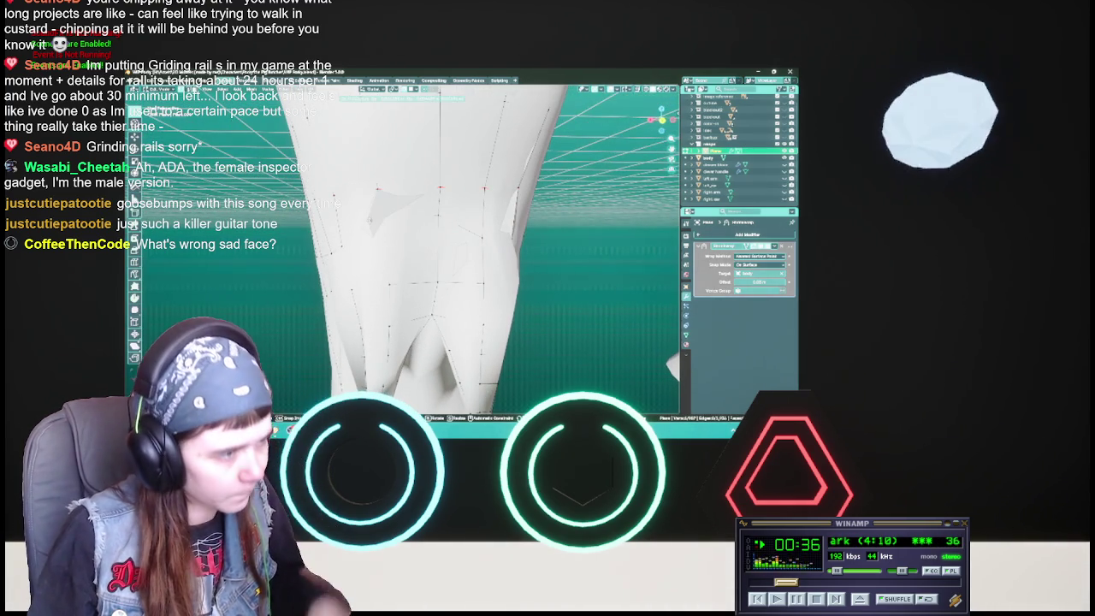
pyautogui.press('g')
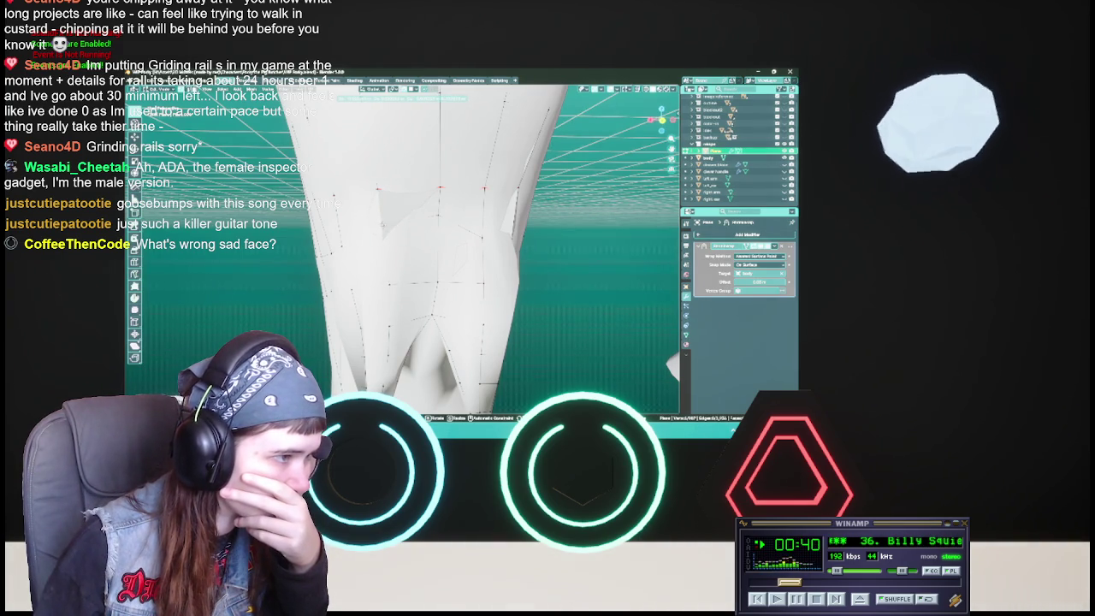
pyautogui.press('Return')
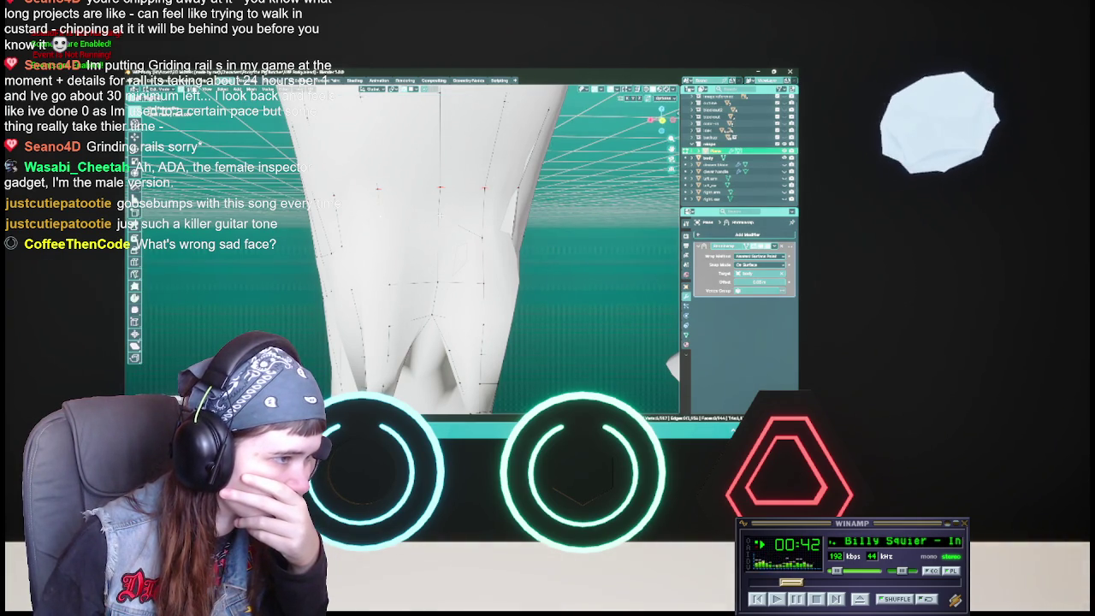
# Step: Zoom in on the coat back, shift part of the mesh, and save
pyautogui.scroll(2, 438, 248)
pyautogui.scroll(-2, 438, 248)
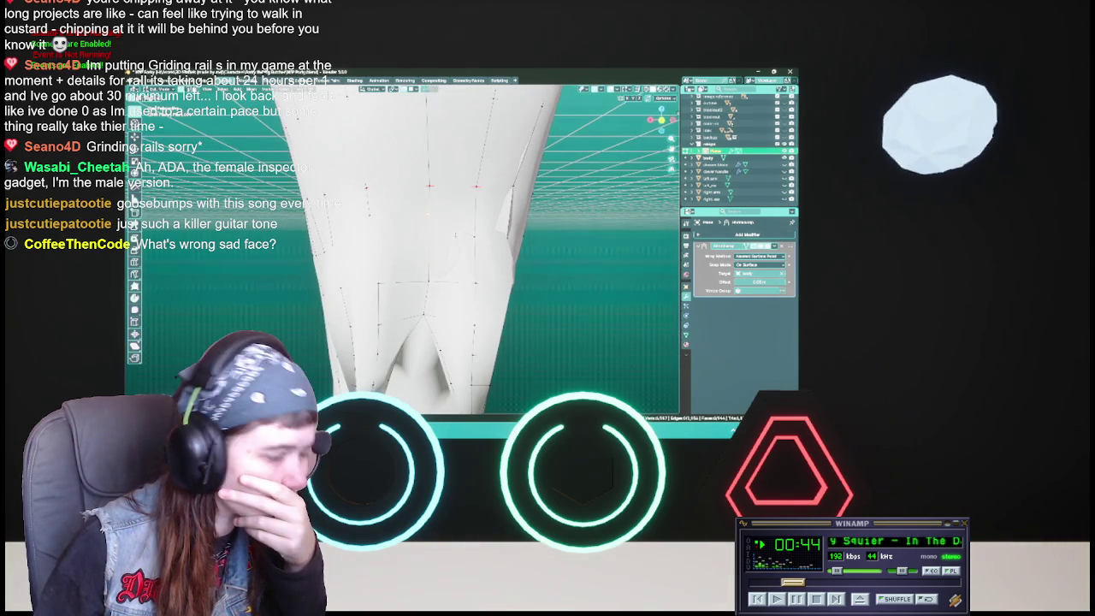
pyautogui.moveTo(402, 248)
pyautogui.mouseDown(button='middle')
pyautogui.moveTo(487, 231)
pyautogui.moveTo(439, 210)
pyautogui.mouseUp(button='middle')
pyautogui.press('g')
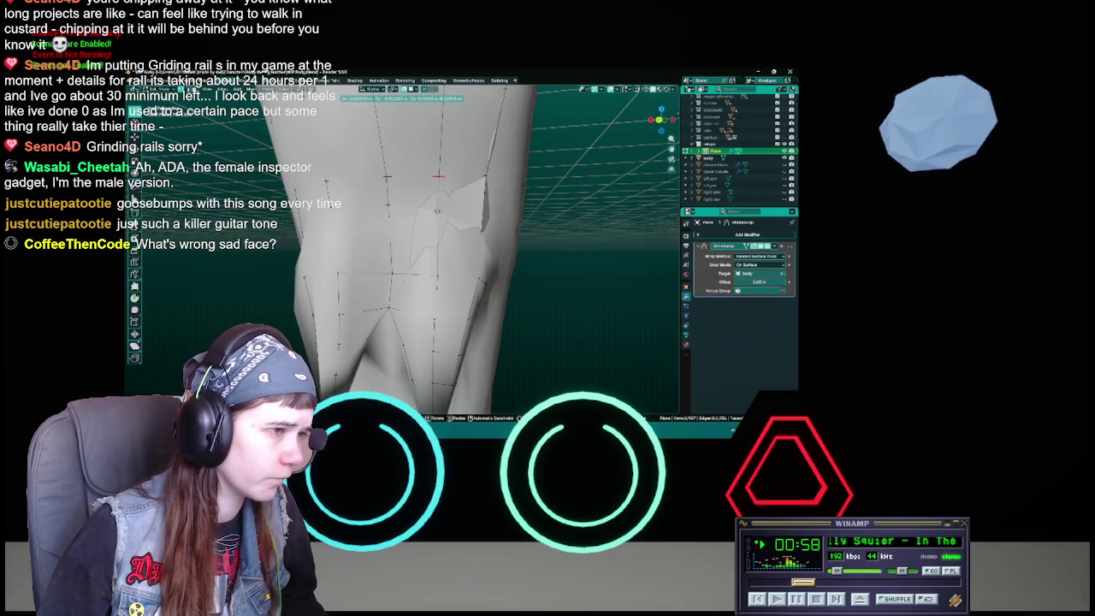
pyautogui.click(437, 210)
pyautogui.moveTo(437, 211)
pyautogui.mouseDown(button='middle')
pyautogui.moveTo(434, 227)
pyautogui.moveTo(446, 209)
pyautogui.mouseUp(button='middle')
pyautogui.hotkey('ctrl', 's')
# Step: Adjust vertices around the gap between the two tails
pyautogui.press('g')
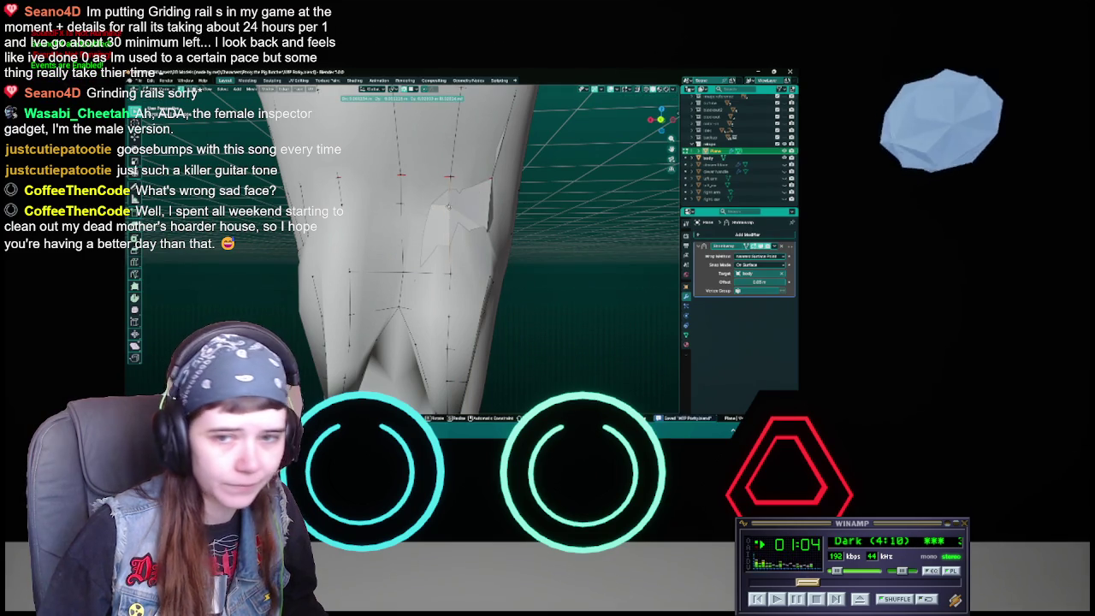
pyautogui.click(448, 206)
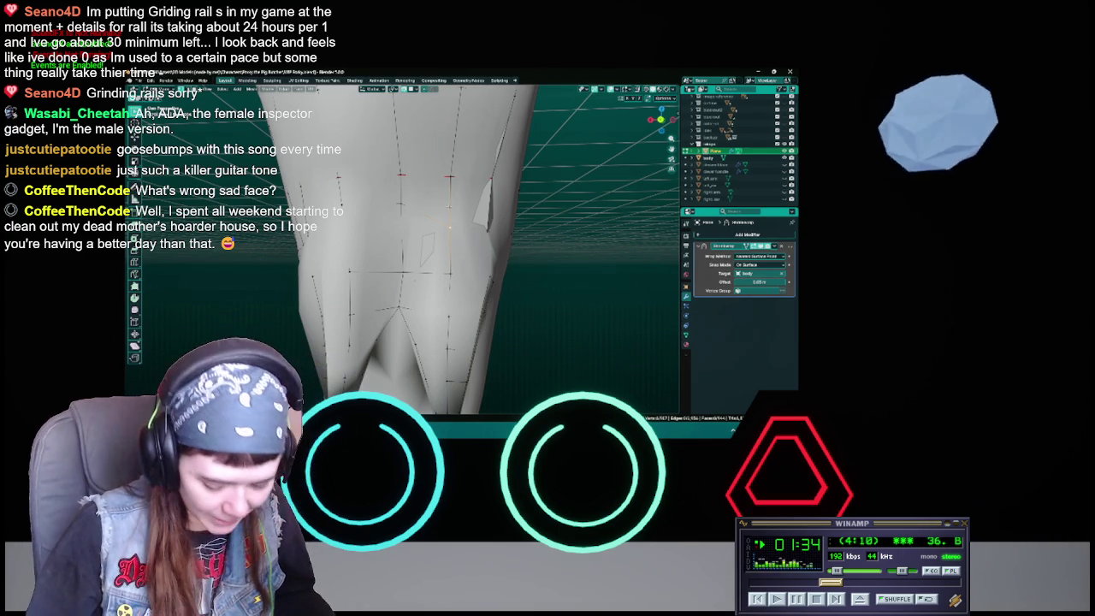
pyautogui.press('g')
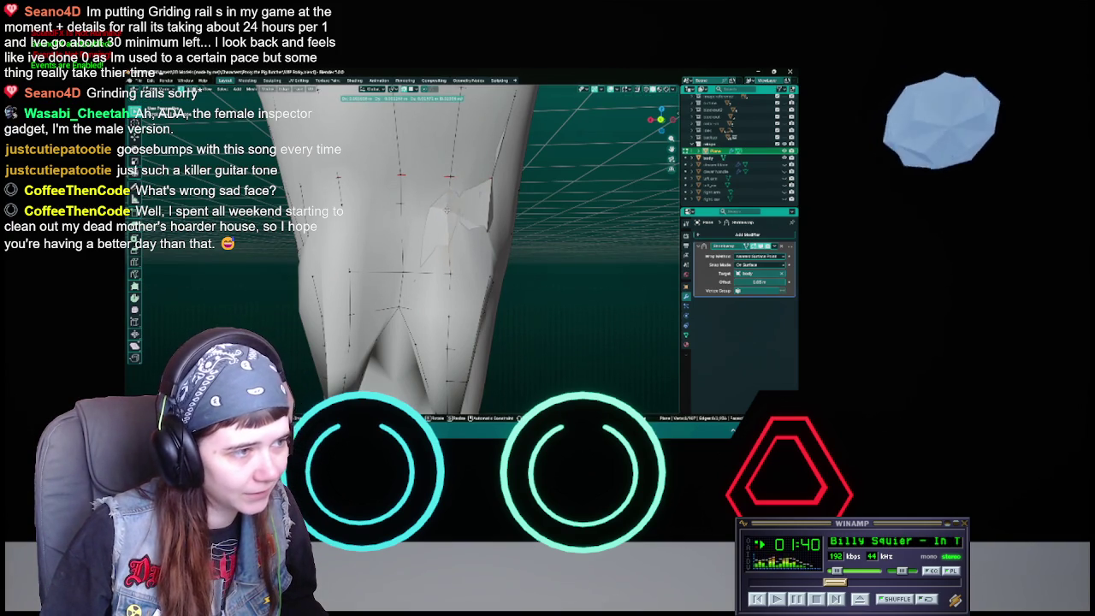
pyautogui.click(447, 209)
pyautogui.moveTo(447, 208)
pyautogui.mouseDown(button='middle')
pyautogui.moveTo(460, 233)
pyautogui.moveTo(401, 221)
pyautogui.mouseUp(button='middle')
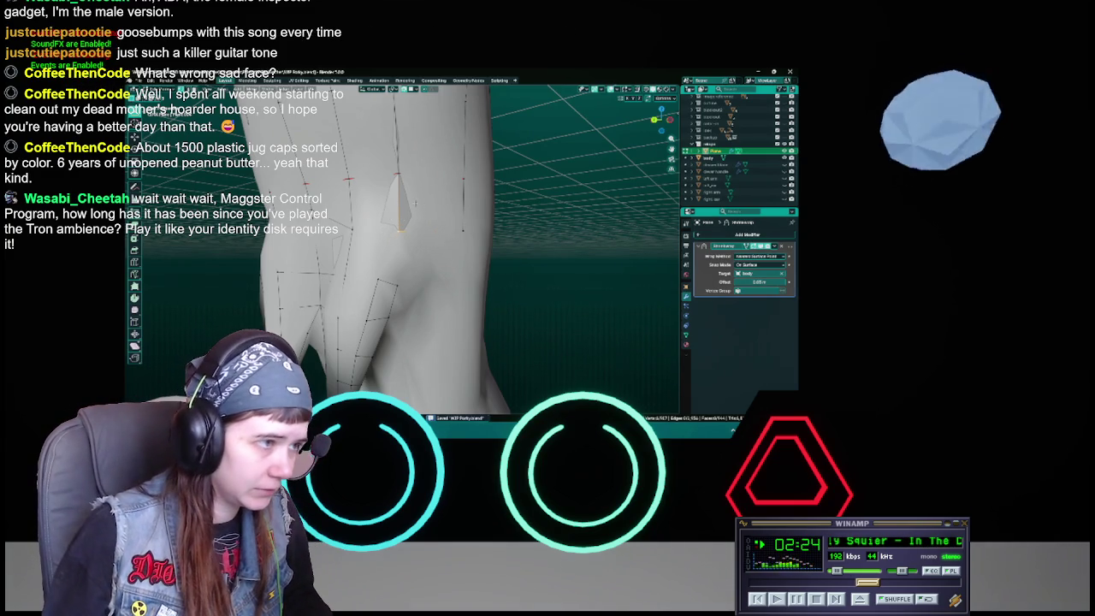
# Step: Raise a back vertex and move faces on the coat back, saving after each
pyautogui.press('g')
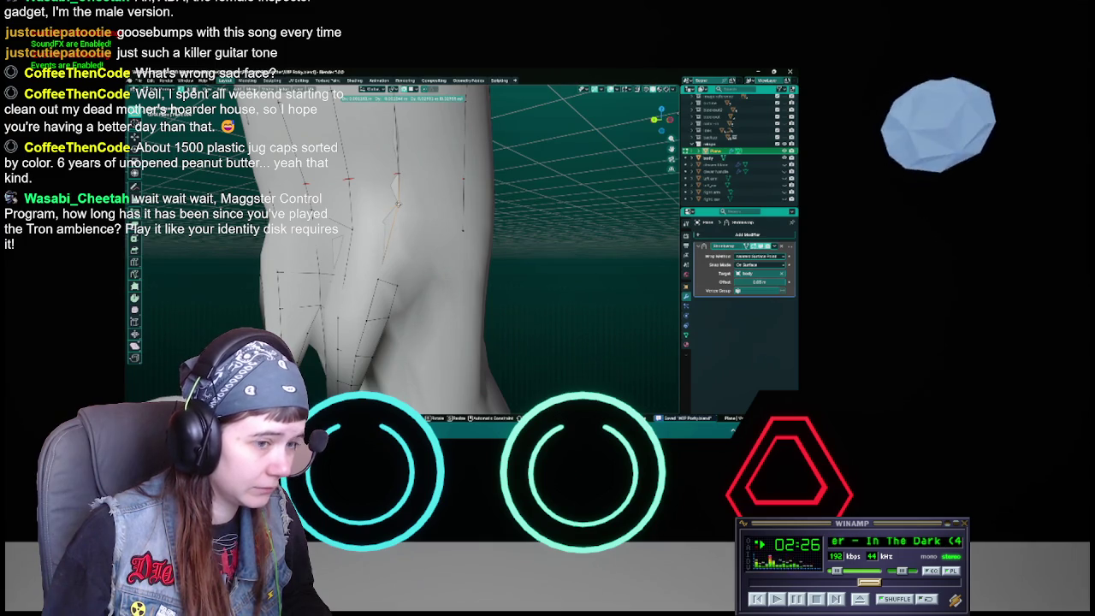
pyautogui.press('Return')
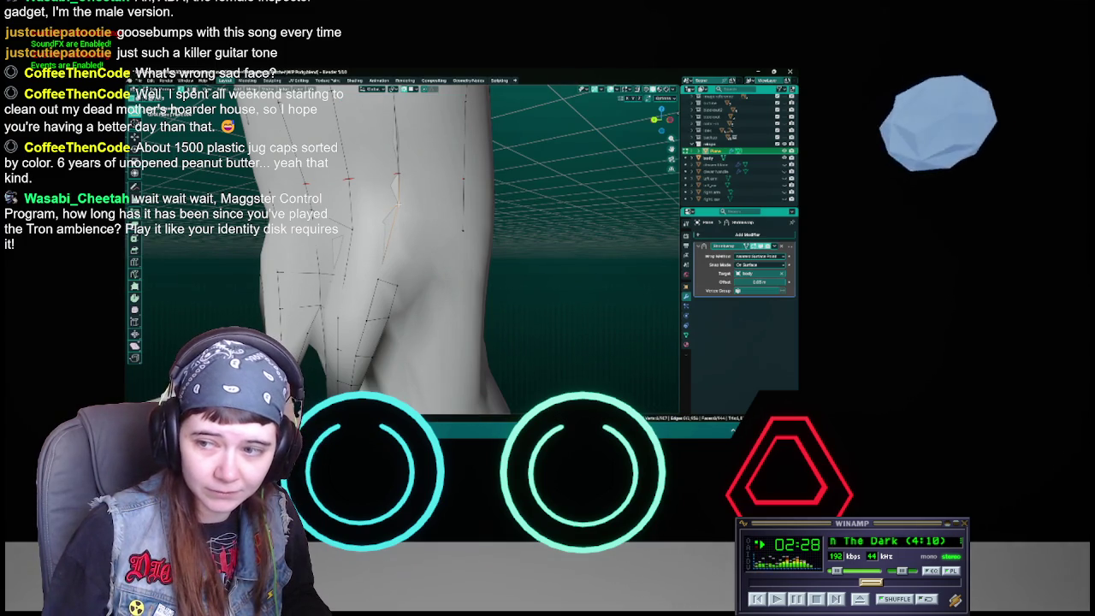
pyautogui.moveTo(402, 248)
pyautogui.mouseDown(button='middle')
pyautogui.moveTo(445, 256)
pyautogui.moveTo(443, 229)
pyautogui.mouseUp(button='middle')
pyautogui.hotkey('ctrl', 's')
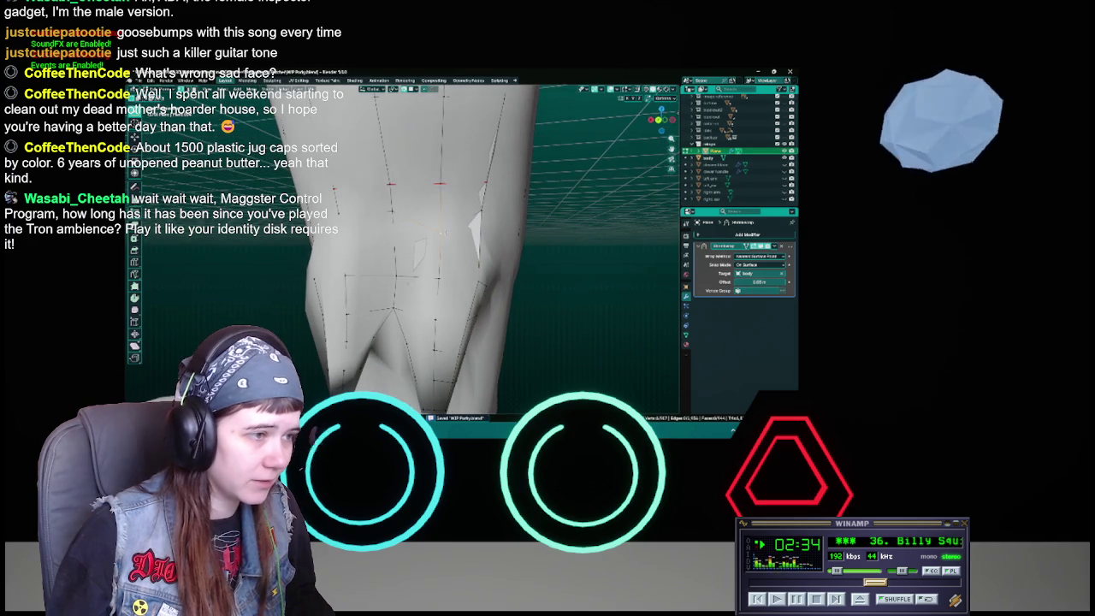
pyautogui.press('g')
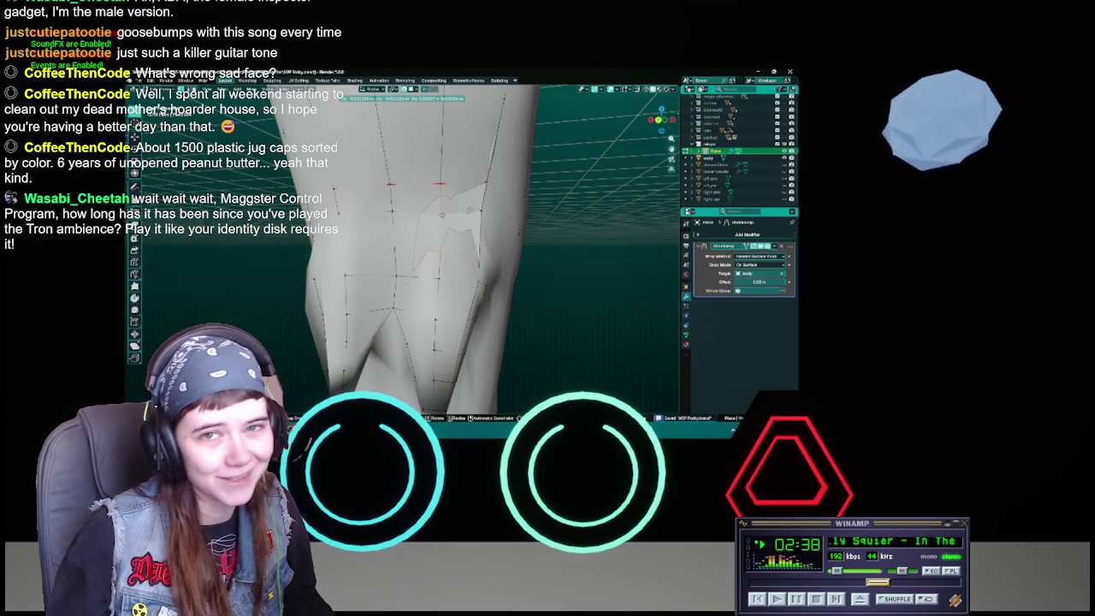
pyautogui.click(441, 214)
pyautogui.moveTo(442, 215)
pyautogui.mouseDown(button='middle')
pyautogui.moveTo(419, 231)
pyautogui.moveTo(423, 212)
pyautogui.mouseUp(button='middle')
pyautogui.hotkey('ctrl', 's')
# Step: Select the next vertices, lower them, and nudge another vertex into place
pyautogui.click(420, 207)
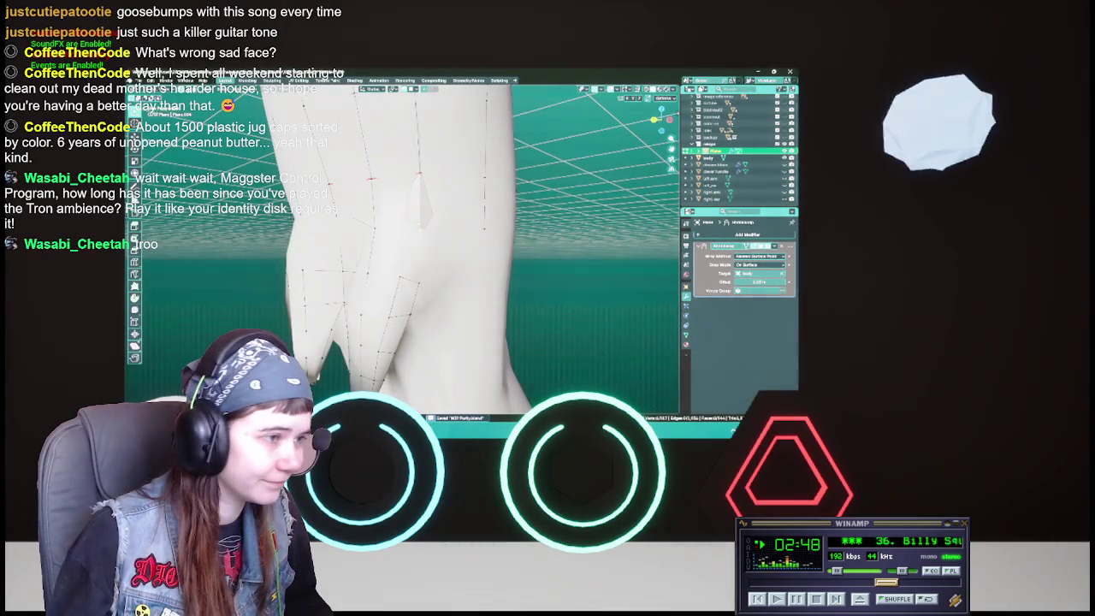
pyautogui.press('g')
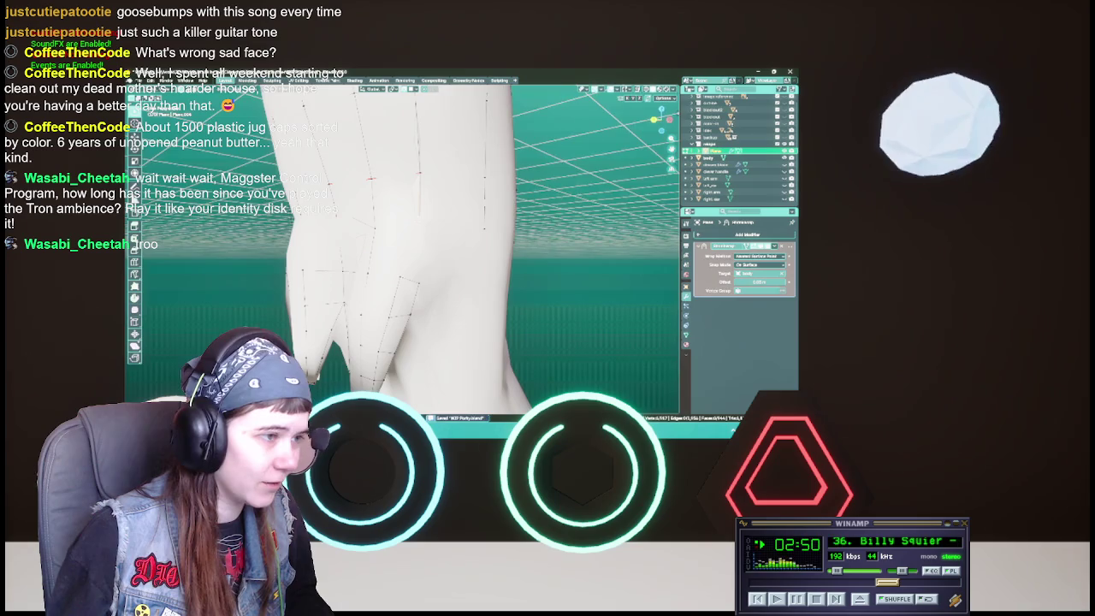
pyautogui.press('Return')
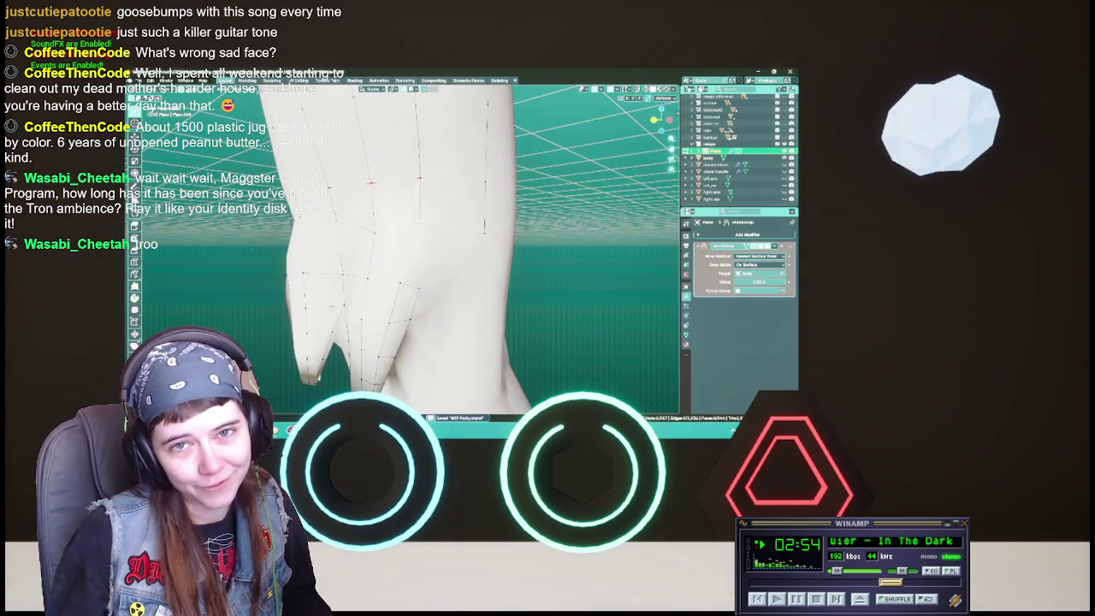
pyautogui.moveTo(402, 256); pyautogui.dragTo(491, 239, button='middle')
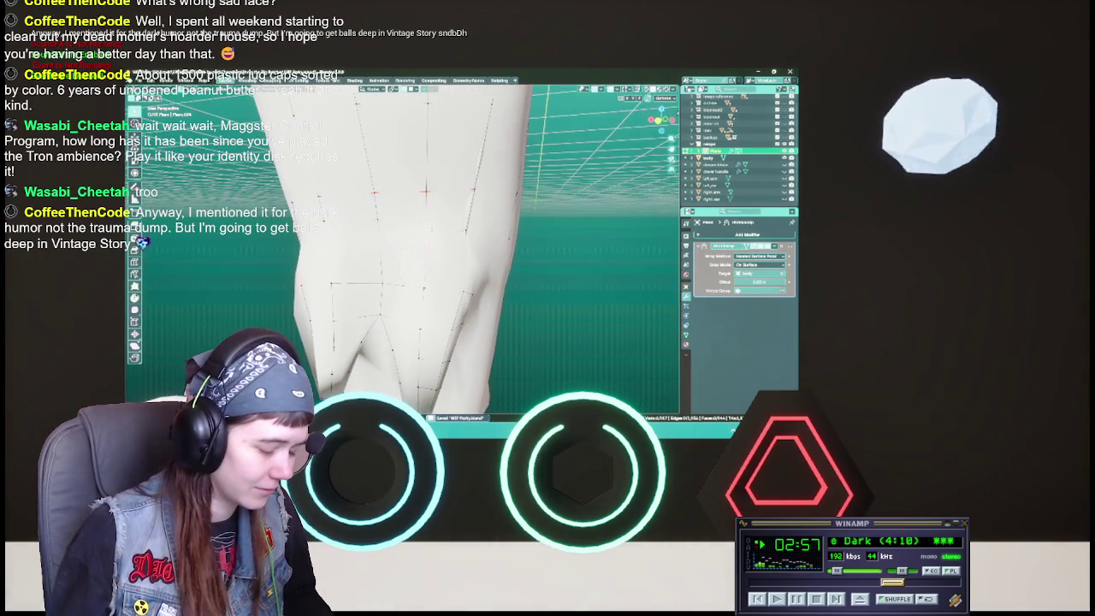
pyautogui.press('g')
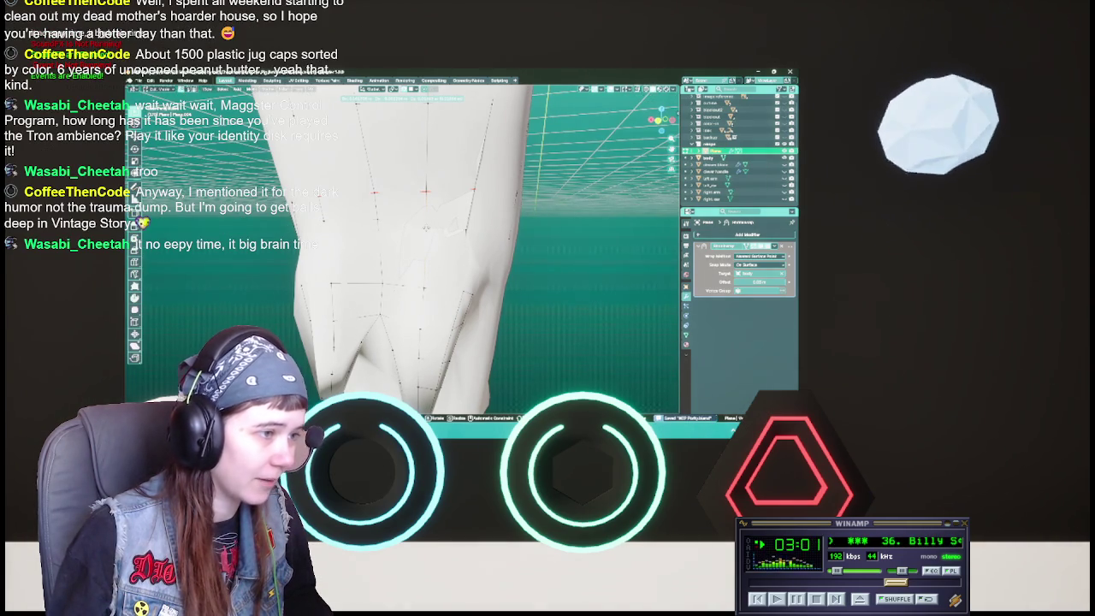
pyautogui.press('Return')
pyautogui.moveTo(402, 248)
pyautogui.mouseDown(button='middle')
pyautogui.moveTo(453, 248)
pyautogui.moveTo(436, 248)
pyautogui.mouseUp(button='middle')
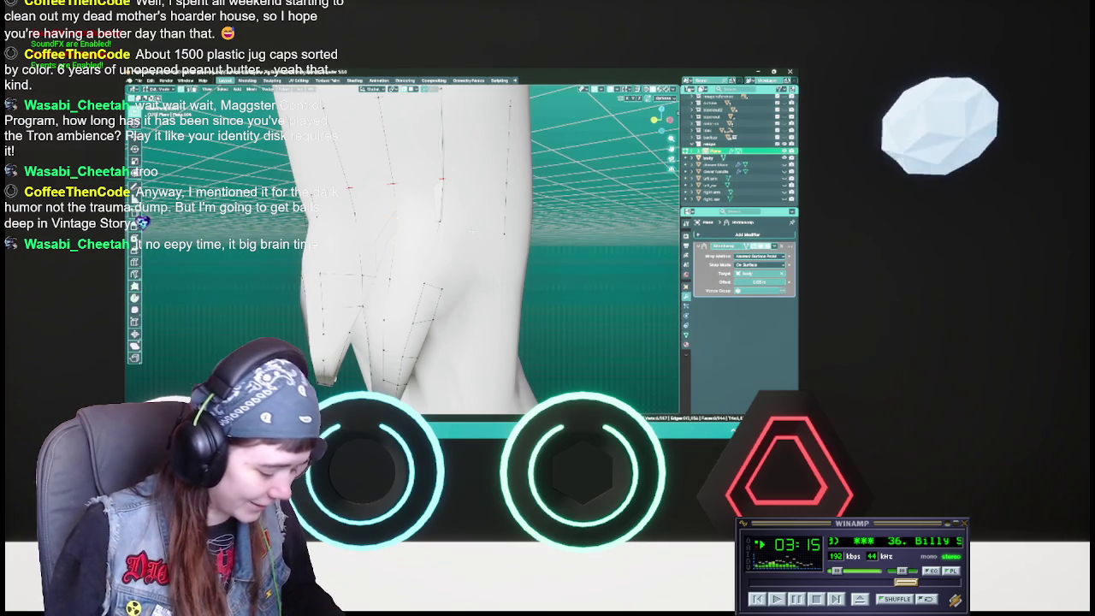
pyautogui.moveTo(427, 256); pyautogui.dragTo(525, 256, button='middle')
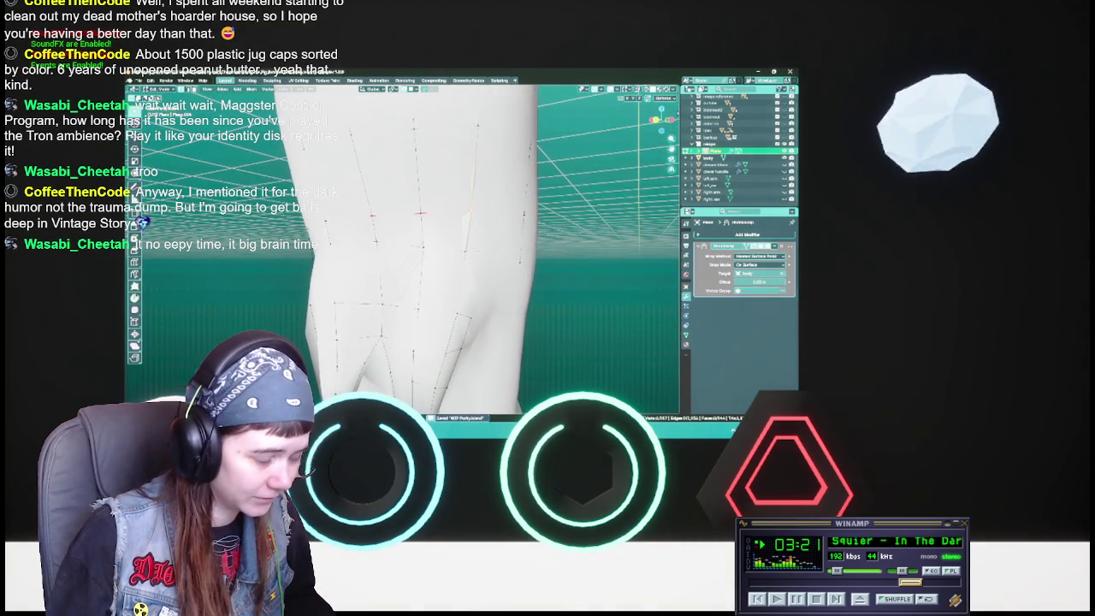
# Step: Move several groups of vertices along the coat's back tails
pyautogui.press('g')
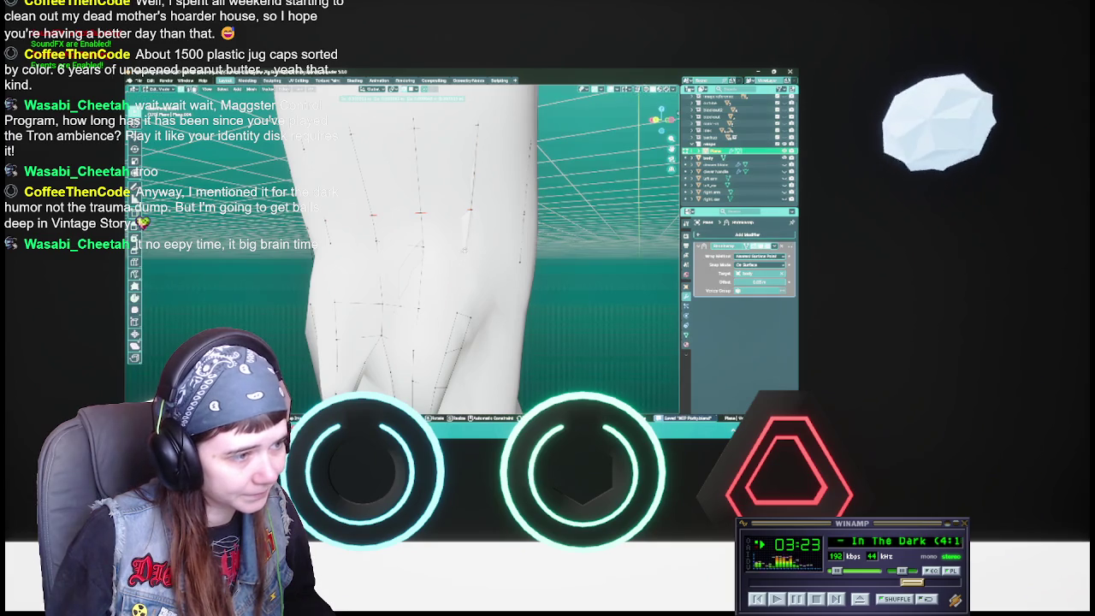
pyautogui.press('Return')
pyautogui.press('g')
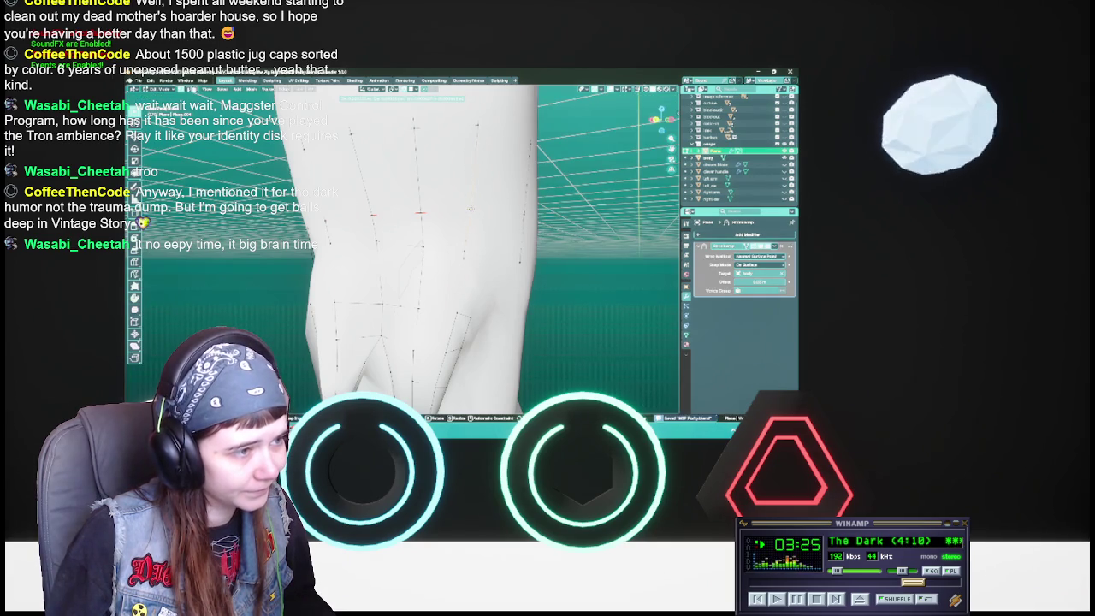
pyautogui.press('Return')
pyautogui.moveTo(428, 256)
pyautogui.mouseDown(button='middle')
pyautogui.moveTo(462, 256)
pyautogui.moveTo(428, 257)
pyautogui.moveTo(445, 256)
pyautogui.mouseUp(button='middle')
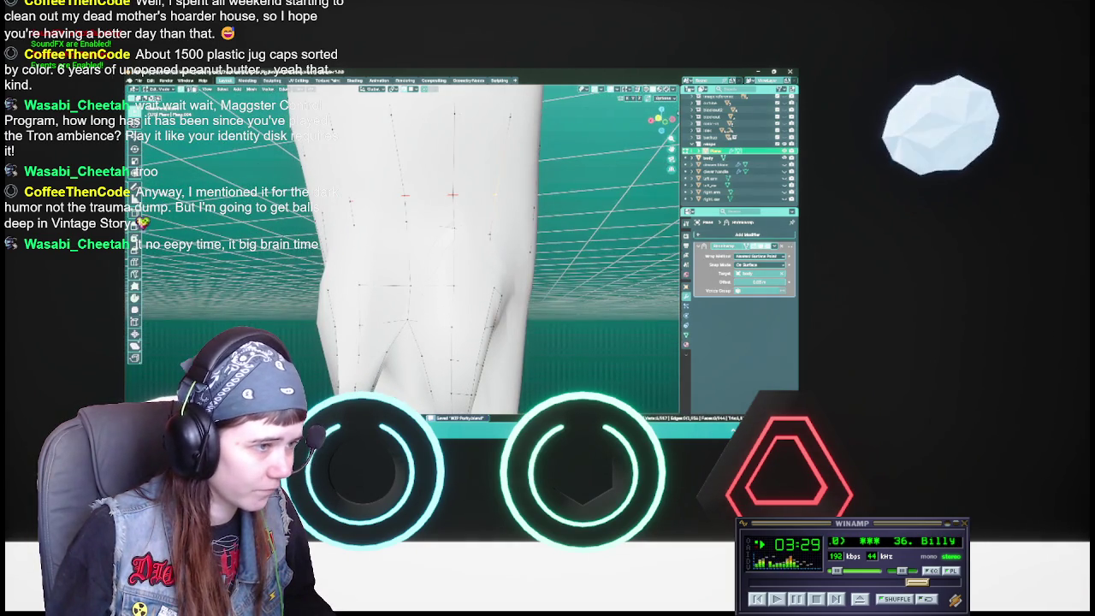
pyautogui.press('g')
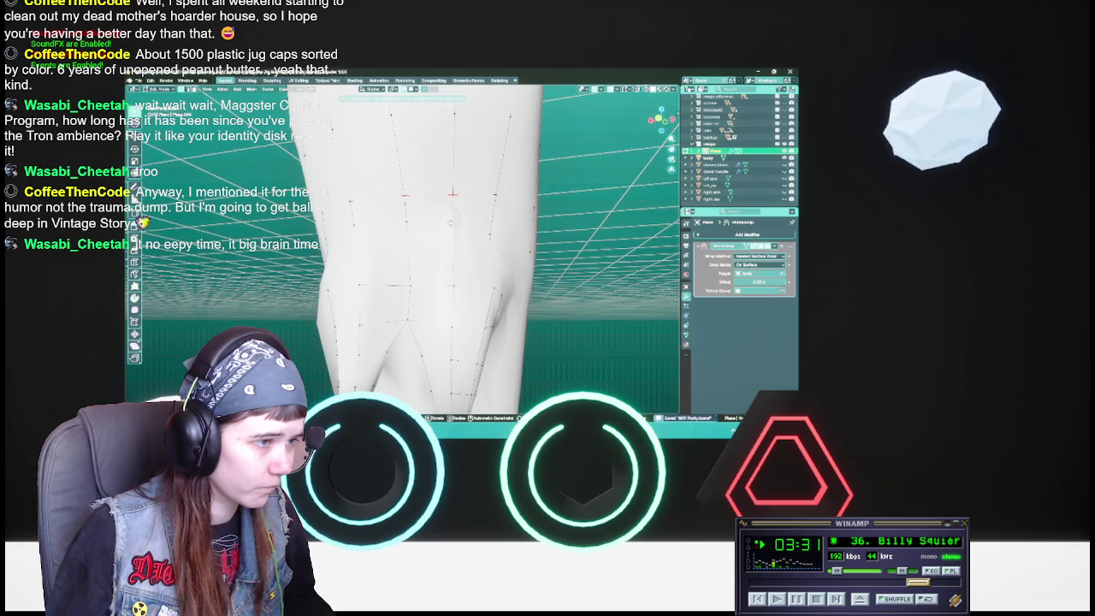
pyautogui.press('Return')
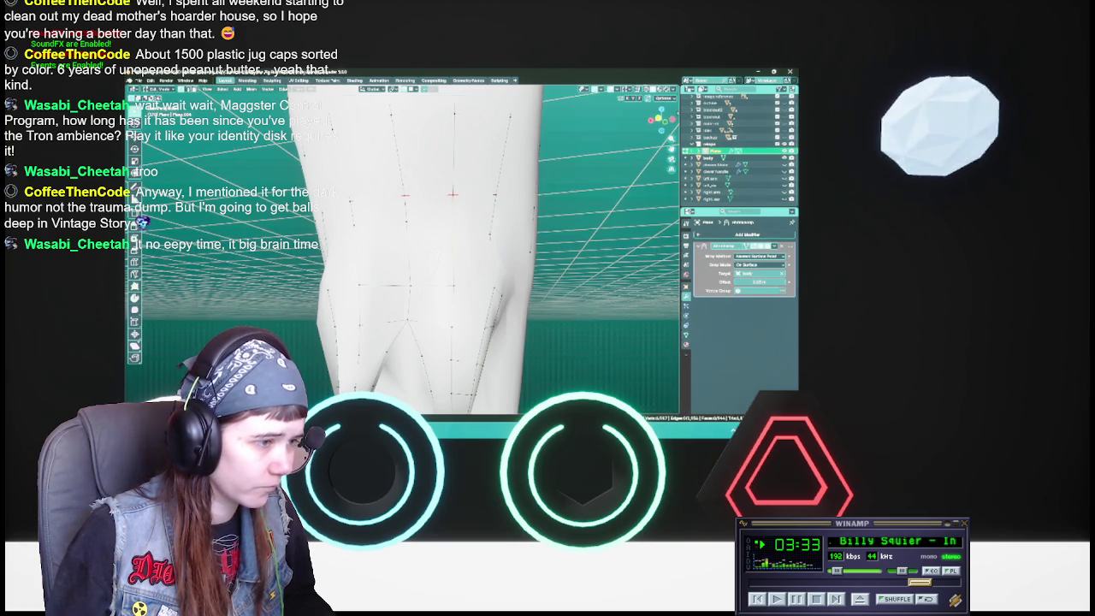
pyautogui.moveTo(411, 257); pyautogui.dragTo(436, 257, button='middle')
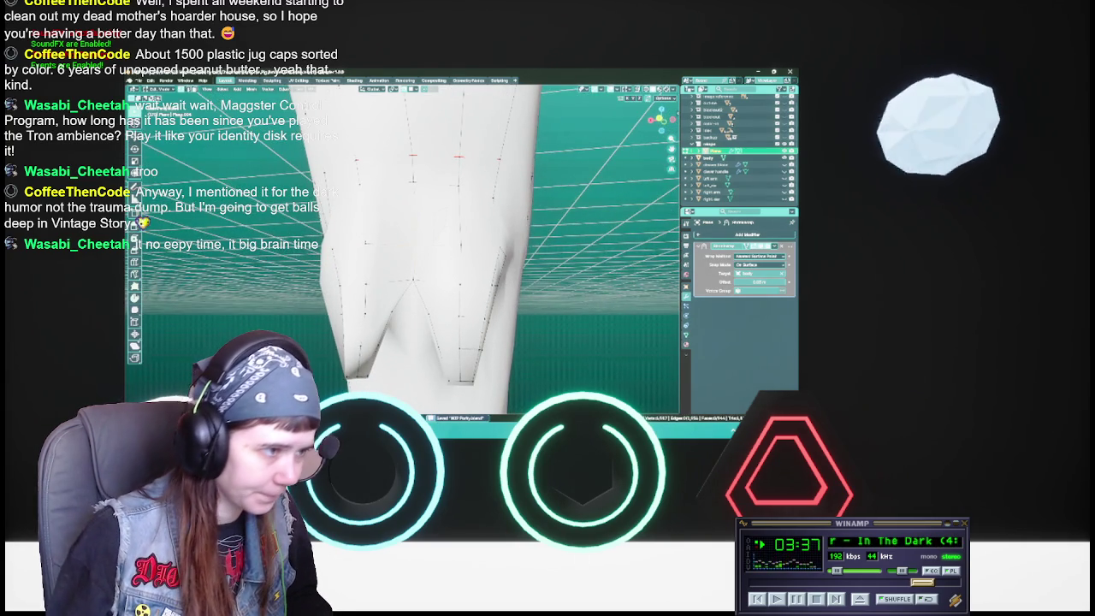
# Step: Redo a tail vertex move and save the blend file
pyautogui.press('g')
pyautogui.press('Escape')
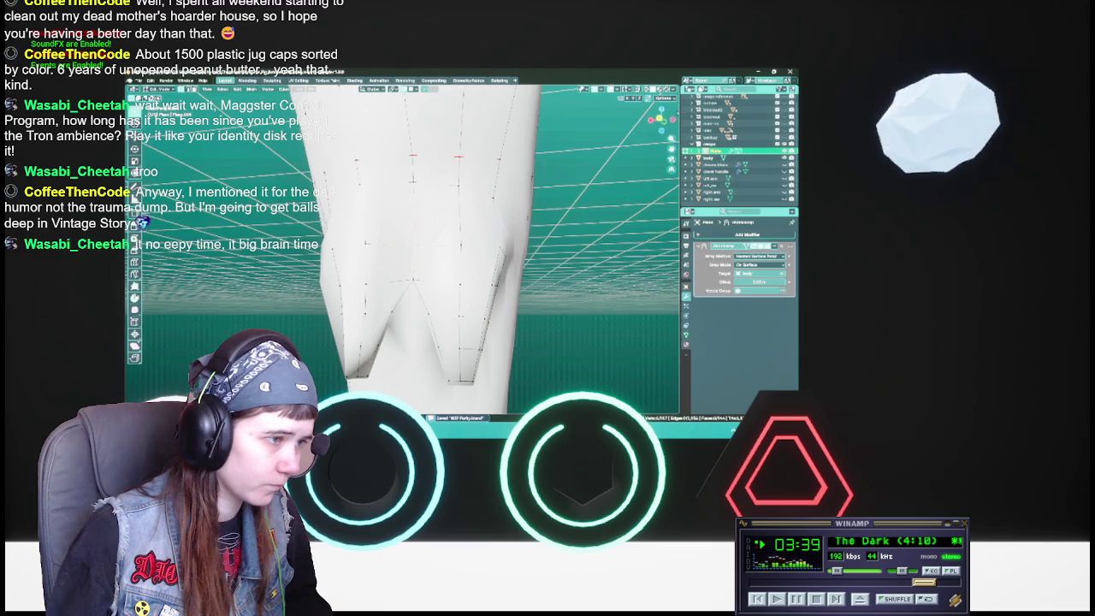
pyautogui.press('g')
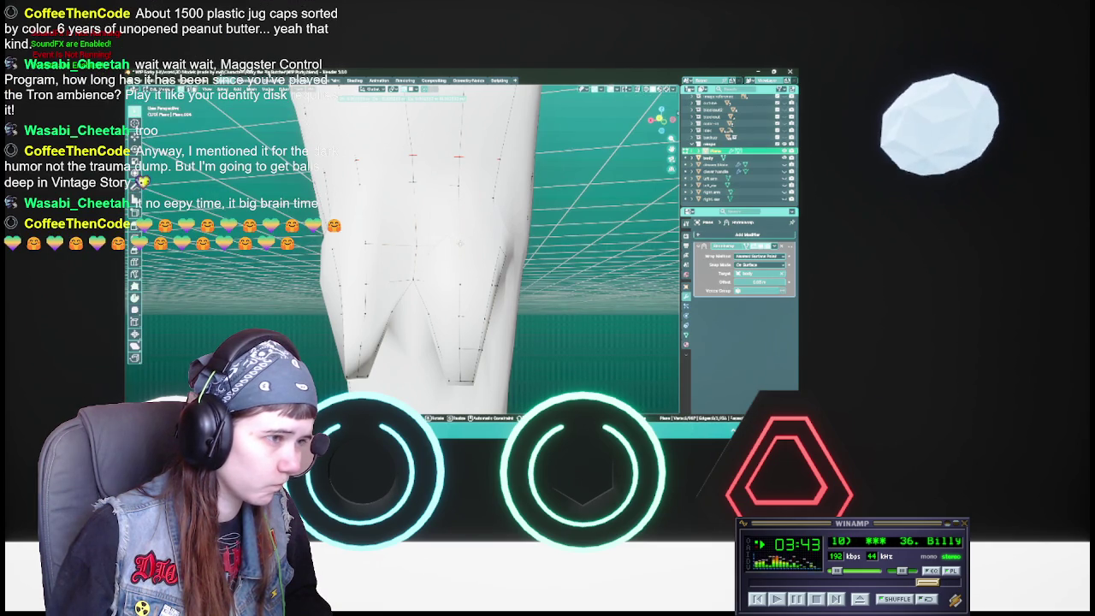
pyautogui.press('Return')
pyautogui.hotkey('ctrl', 's')
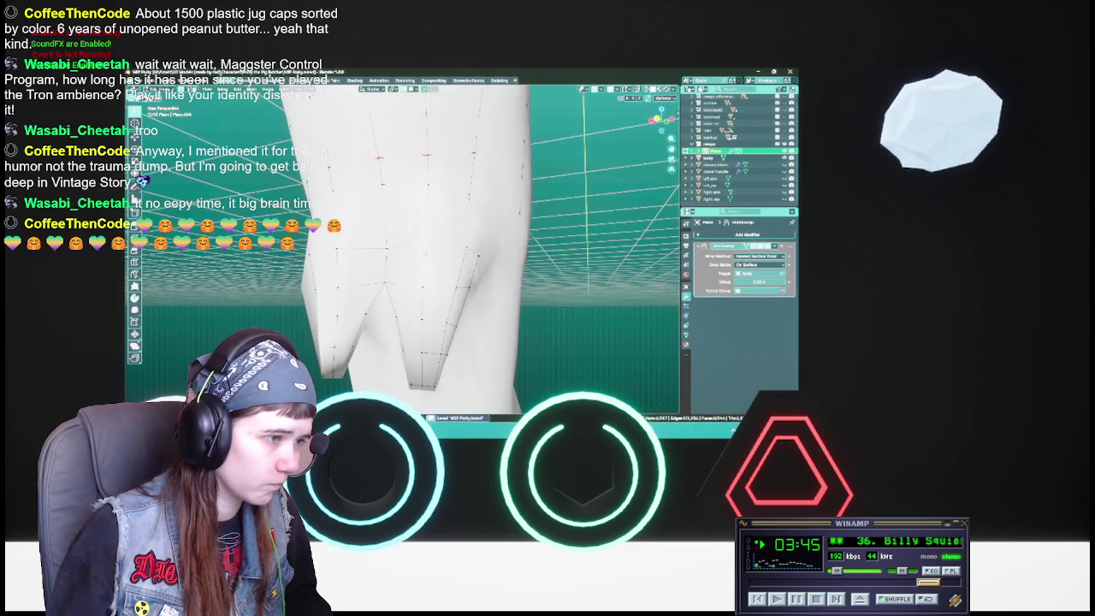
pyautogui.moveTo(479, 257); pyautogui.dragTo(513, 248, button='middle')
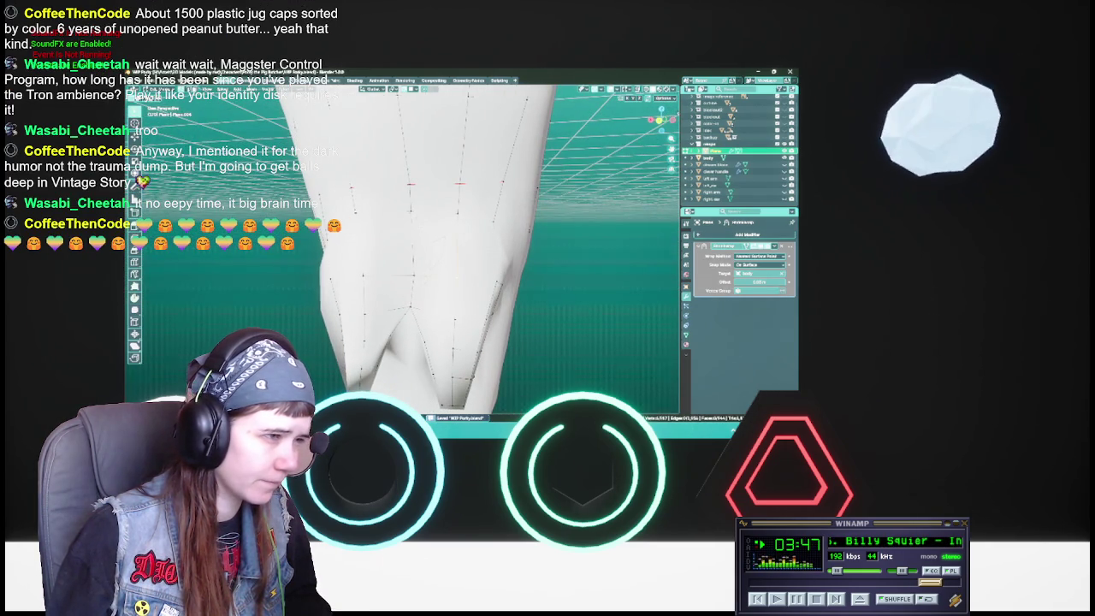
# Step: Nudge one more set of tail vertices, then switch the viewport to wireframe shading
pyautogui.press('g')
pyautogui.press('Return')
pyautogui.moveTo(479, 256); pyautogui.dragTo(504, 248, button='middle')
pyautogui.moveTo(470, 294); pyautogui.dragTo(544, 271, button='middle')
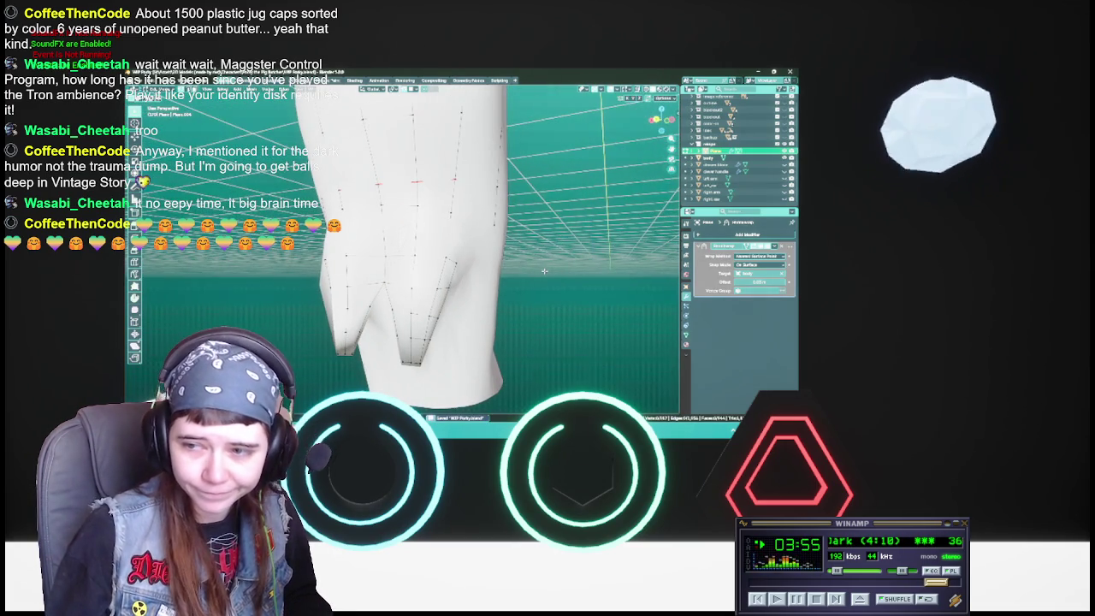
pyautogui.moveTo(479, 257); pyautogui.dragTo(534, 244, button='middle')
pyautogui.press('z')
pyautogui.click(385, 265)
pyautogui.moveTo(385, 265); pyautogui.dragTo(463, 289, button='middle')
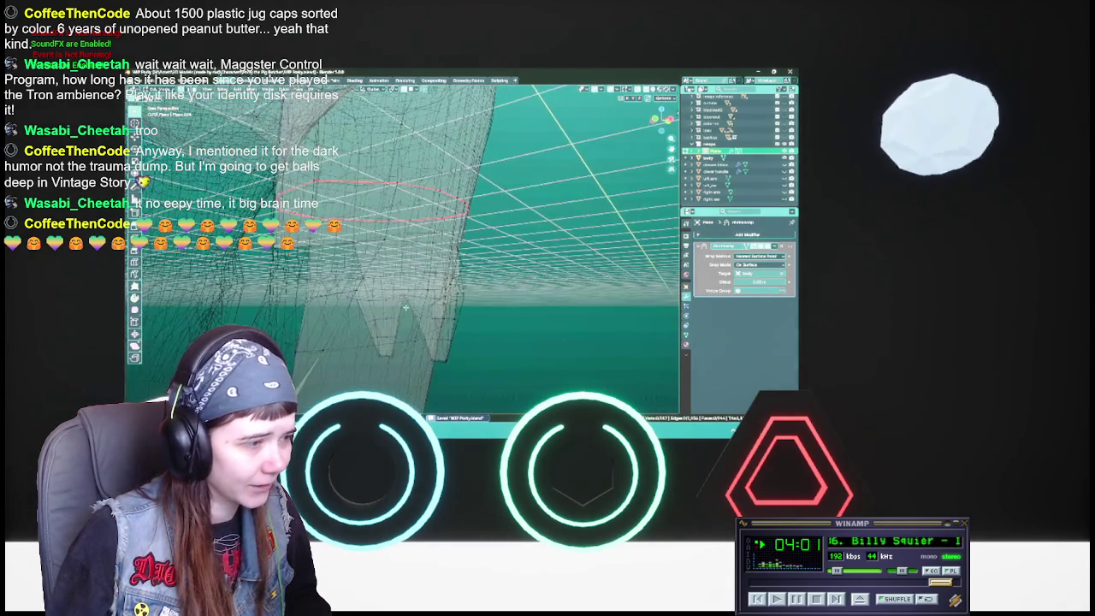
pyautogui.hotkey('shift', 'z')
pyautogui.scroll(2, 464, 289)
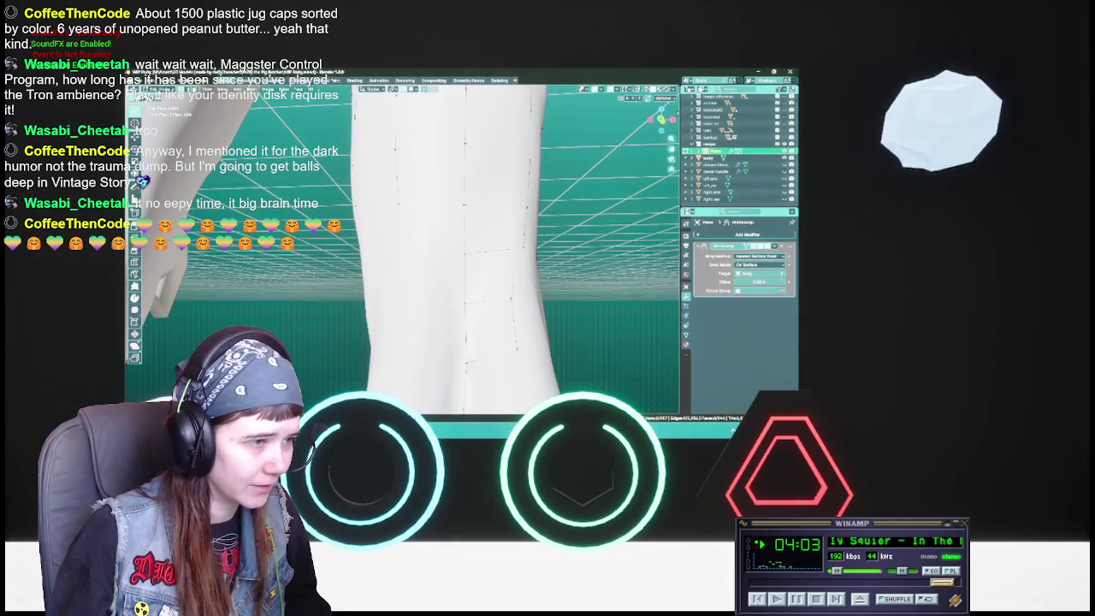
pyautogui.moveTo(465, 289); pyautogui.dragTo(465, 282, button='middle')
pyautogui.scroll(-2, 466, 282)
pyautogui.scroll(3, 464, 289)
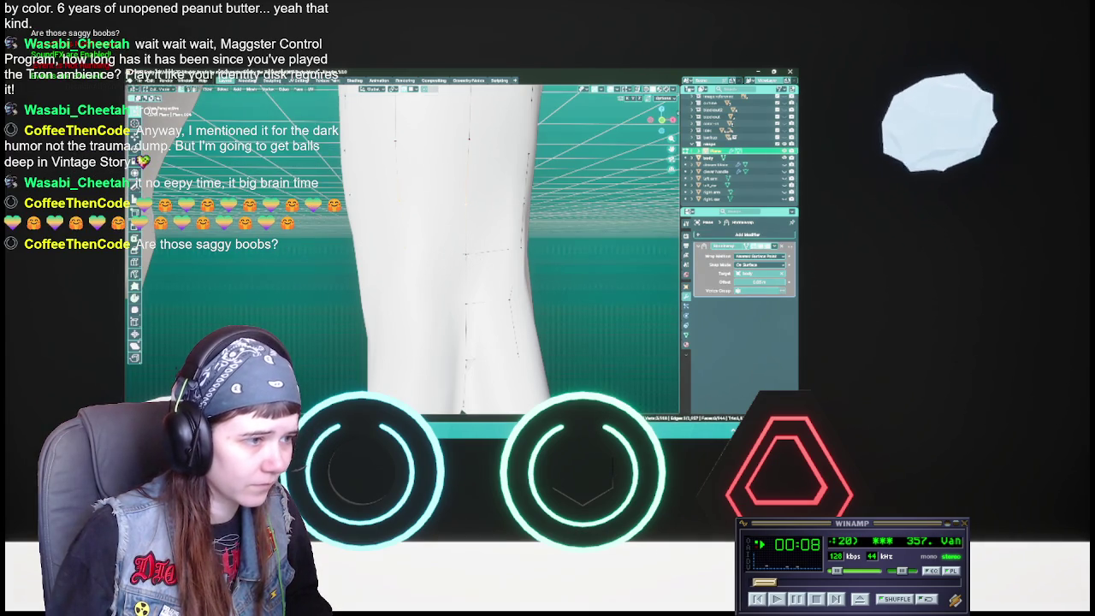
pyautogui.hotkey('ctrl', 's')
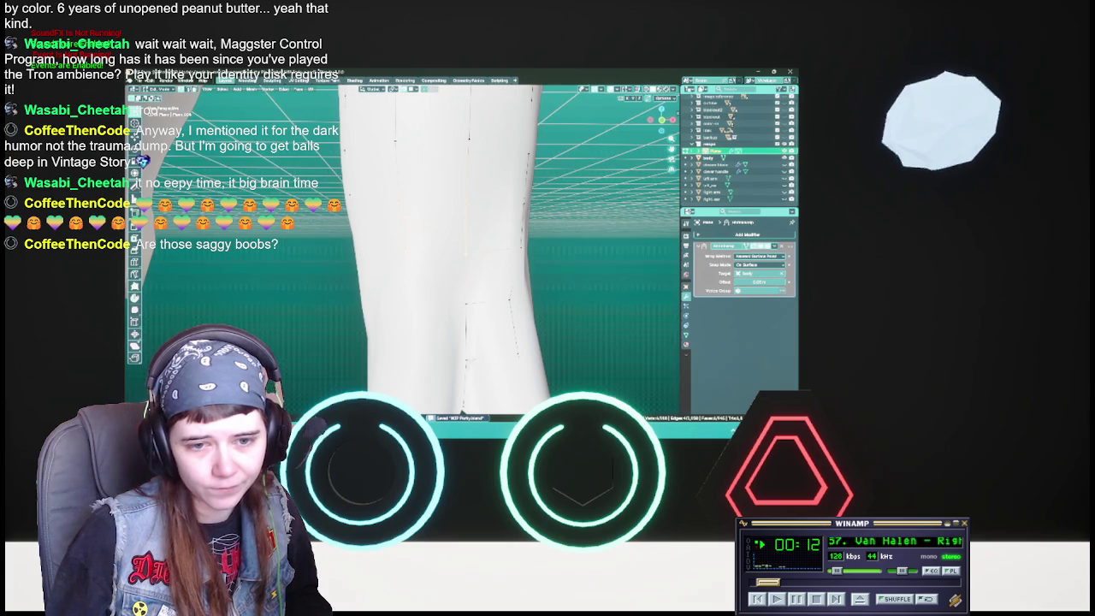
pyautogui.click(835, 599)
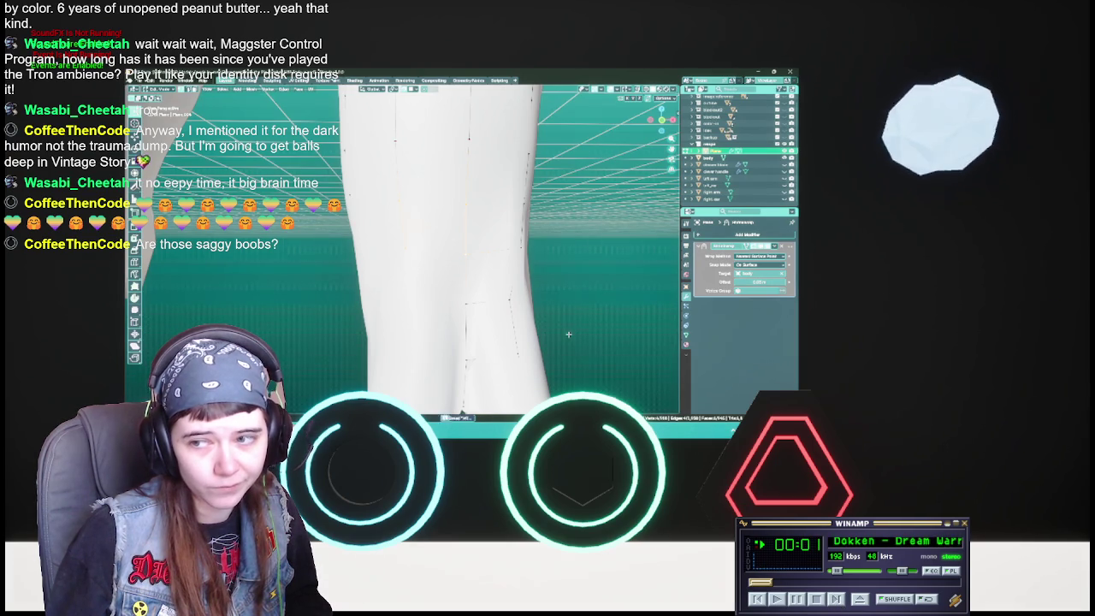
pyautogui.scroll(-5, 402, 248)
pyautogui.moveTo(402, 248)
pyautogui.mouseDown(button='middle')
pyautogui.moveTo(492, 260)
pyautogui.moveTo(443, 255)
pyautogui.mouseUp(button='middle')
pyautogui.scroll(3, 444, 255)
pyautogui.scroll(3, 444, 255)
pyautogui.scroll(2, 454, 274)
pyautogui.moveTo(454, 274)
pyautogui.mouseDown(button='middle')
pyautogui.moveTo(517, 257)
pyautogui.moveTo(505, 214)
pyautogui.moveTo(492, 231)
pyautogui.moveTo(403, 246)
pyautogui.mouseUp(button='middle')
pyautogui.hotkey('ctrl', 's')
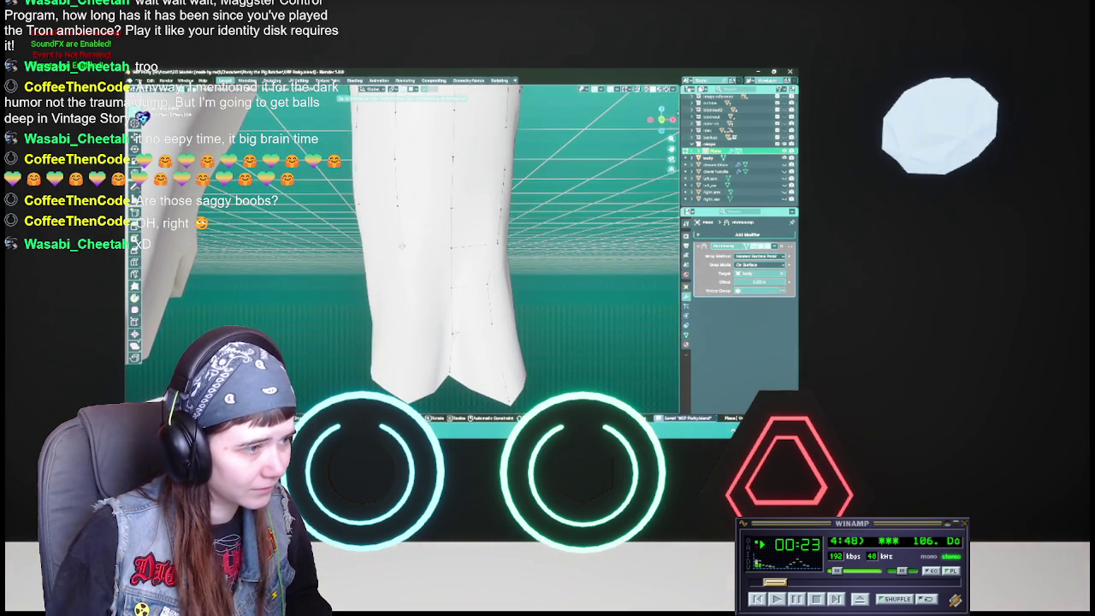
# Step: Move vertices on the coat's back tails into a new shape and save the file
pyautogui.moveTo(401, 245); pyautogui.dragTo(410, 240, button='middle')
pyautogui.scroll(2, 410, 240)
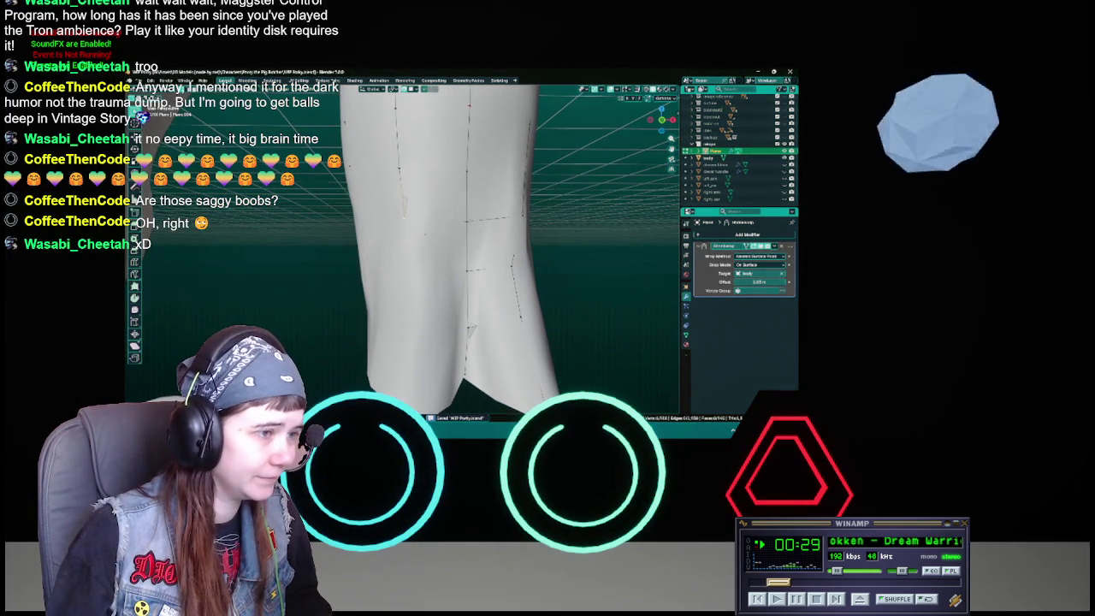
pyautogui.press('g')
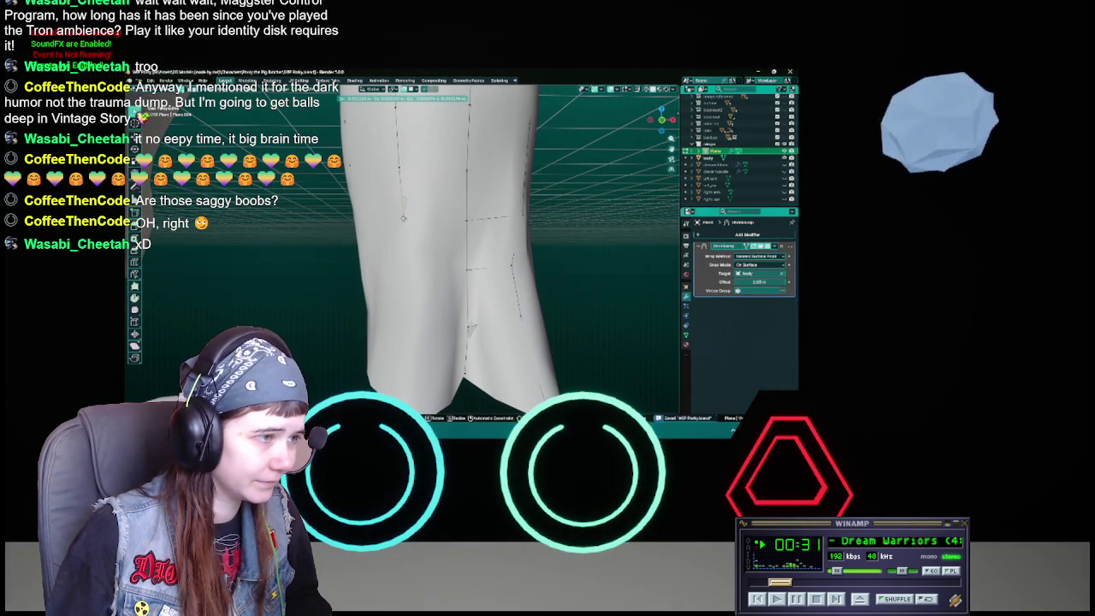
pyautogui.press('Return')
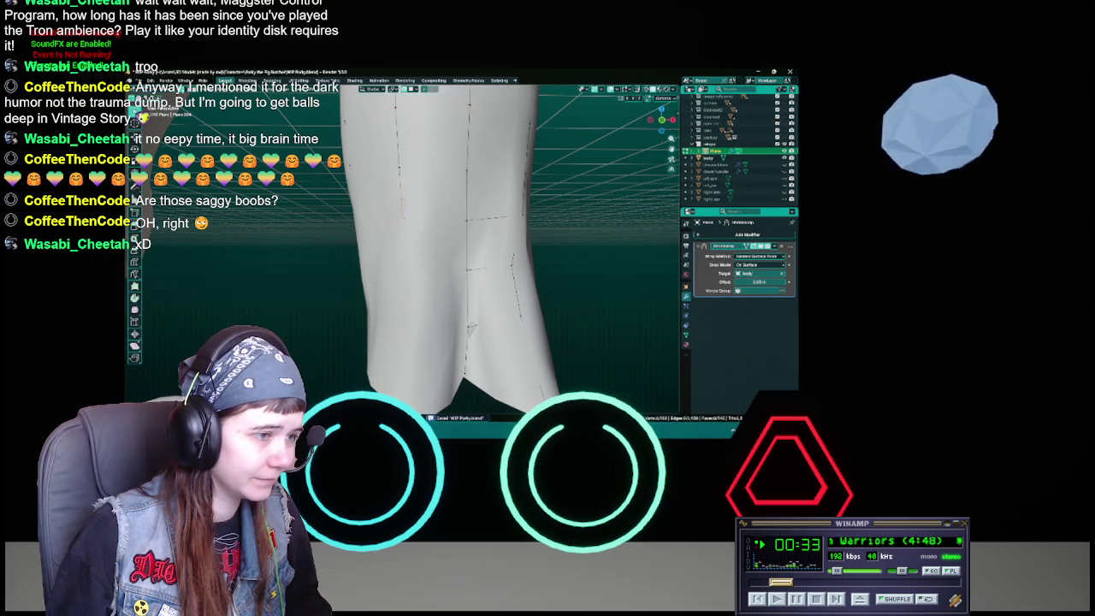
pyautogui.moveTo(471, 326); pyautogui.dragTo(425, 234, button='middle')
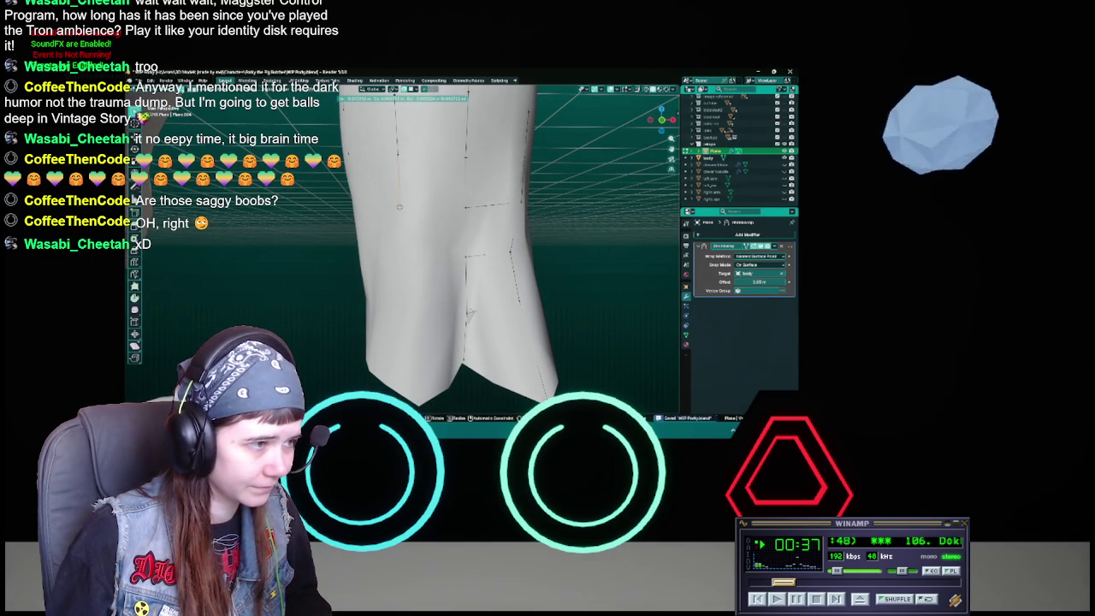
pyautogui.moveTo(469, 315); pyautogui.dragTo(467, 308, button='middle')
pyautogui.press('g')
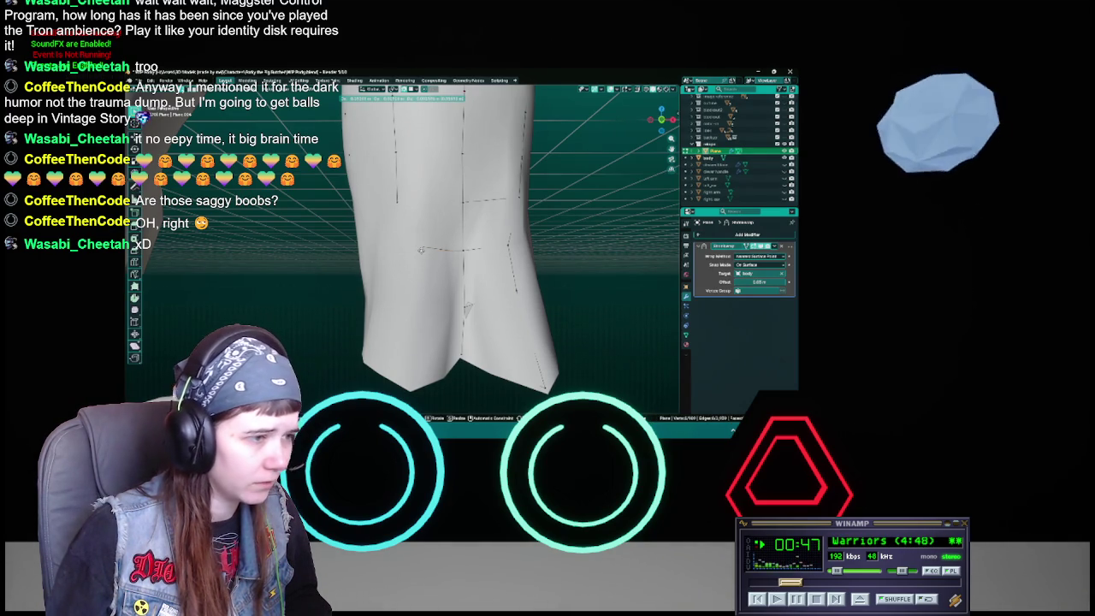
pyautogui.click(468, 308)
pyautogui.moveTo(468, 308); pyautogui.dragTo(463, 325, button='middle')
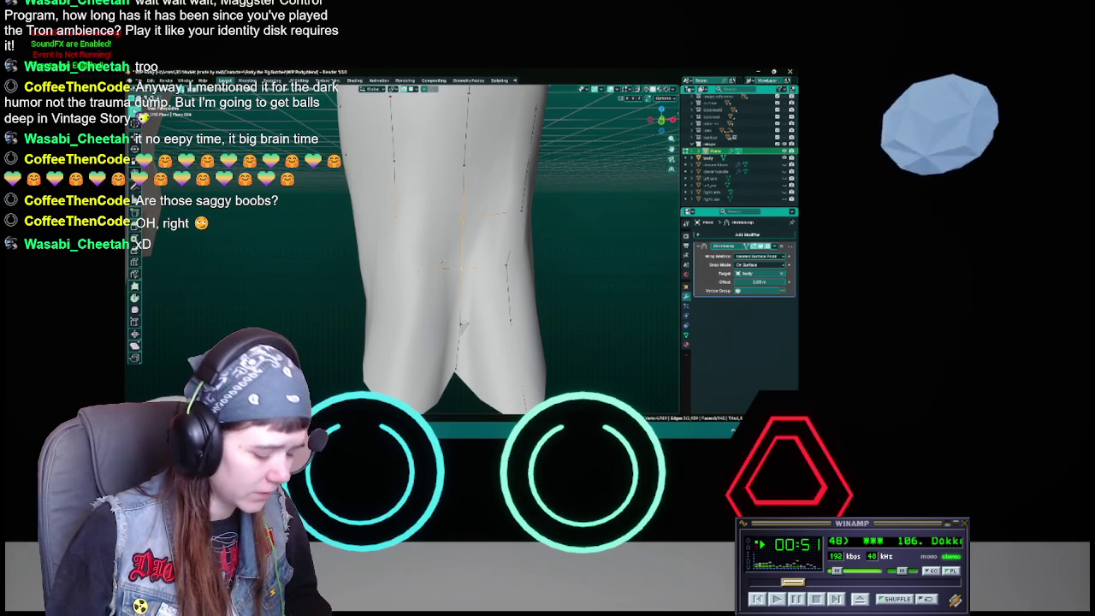
pyautogui.click(445, 265)
pyautogui.moveTo(462, 328)
pyautogui.mouseDown(button='middle')
pyautogui.moveTo(422, 264)
pyautogui.moveTo(409, 226)
pyautogui.moveTo(429, 244)
pyautogui.moveTo(417, 214)
pyautogui.mouseUp(button='middle')
pyautogui.hotkey('ctrl', 's')
# Step: Retry moving coat-back vertices, cancelling moves that tear the surface, and save
pyautogui.press('g')
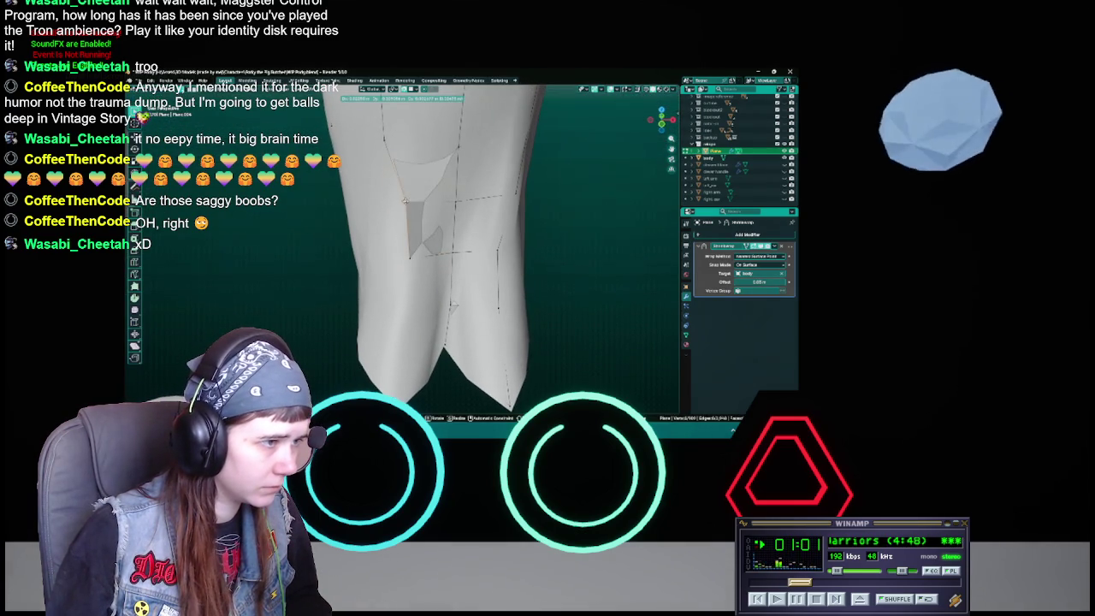
pyautogui.press('Escape')
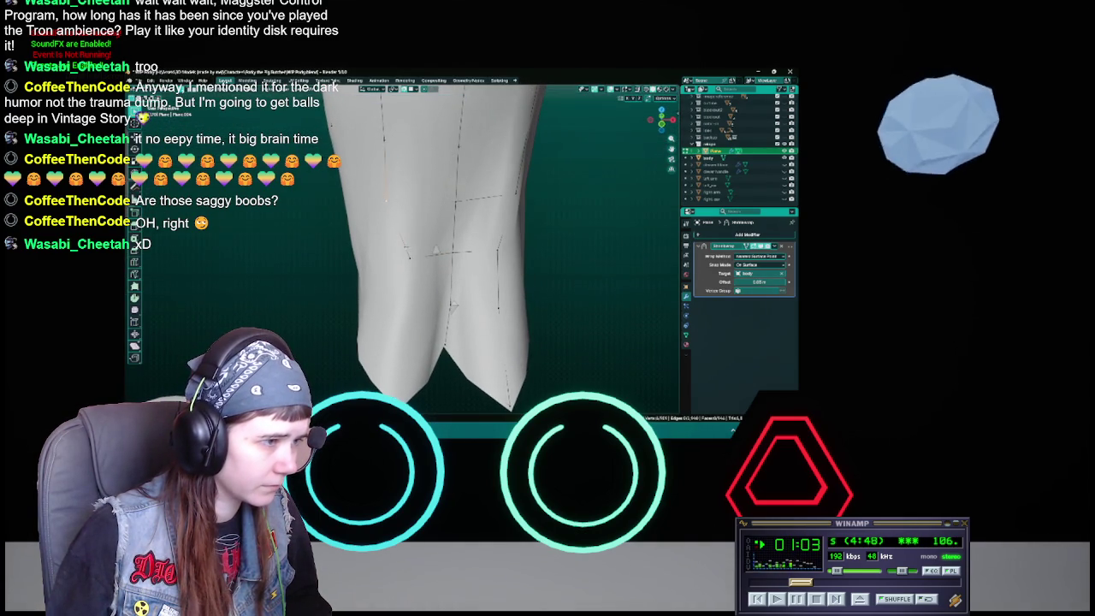
pyautogui.press('g')
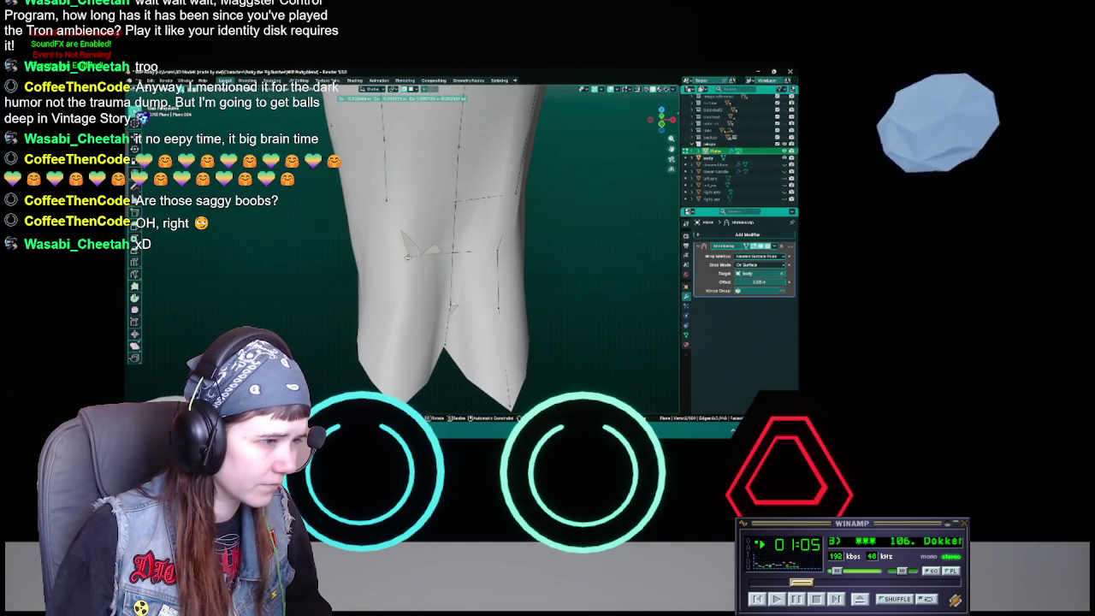
pyautogui.press('Escape')
pyautogui.moveTo(407, 255)
pyautogui.mouseDown(button='middle')
pyautogui.moveTo(411, 224)
pyautogui.moveTo(409, 257)
pyautogui.mouseUp(button='middle')
pyautogui.hotkey('ctrl', 's')
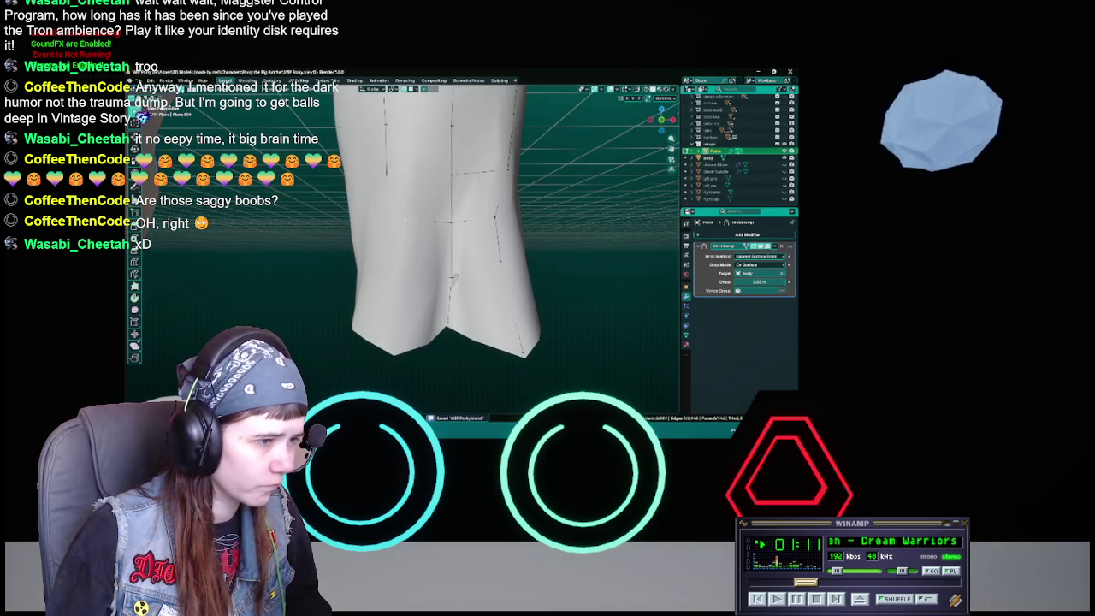
pyautogui.press('g')
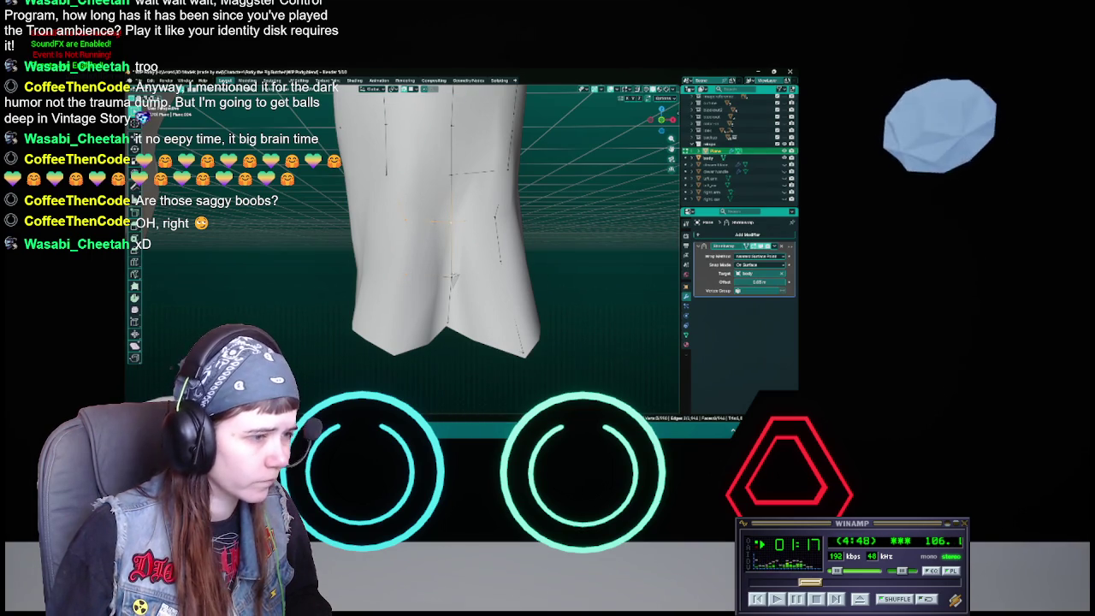
pyautogui.hotkey('ctrl', 's')
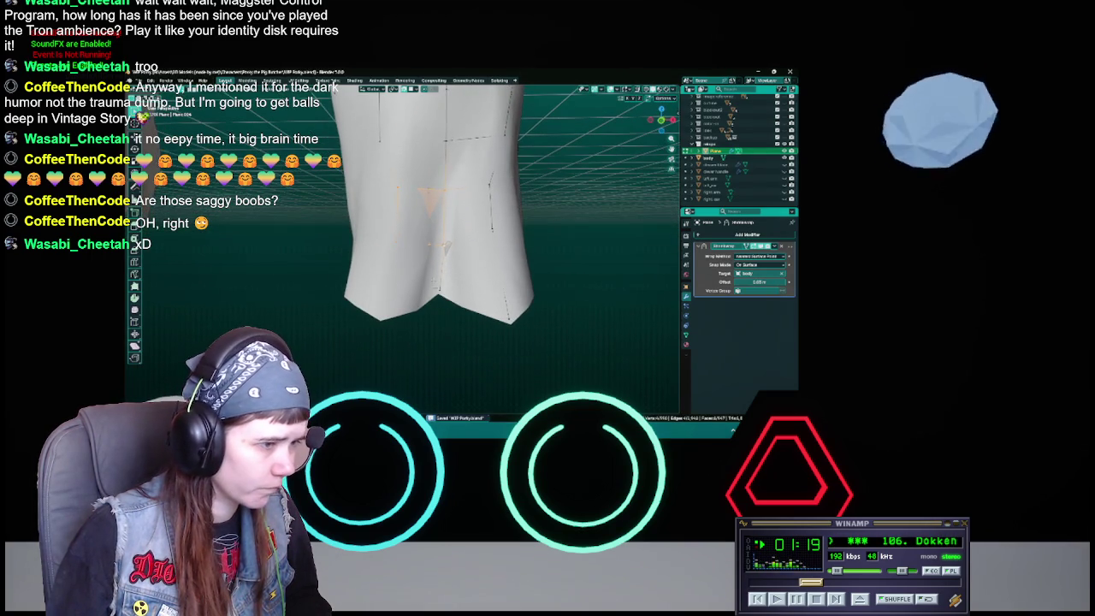
# Step: Drag more tail vertices into place, checking from below and front, and save
pyautogui.scroll(3, 419, 286)
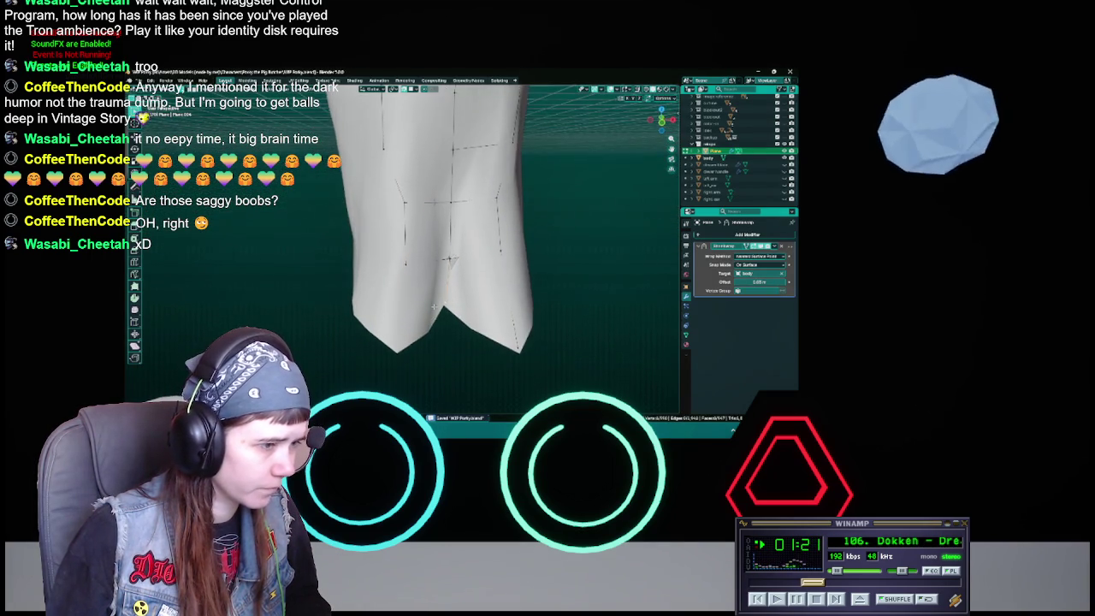
pyautogui.scroll(-3, 419, 287)
pyautogui.press('g')
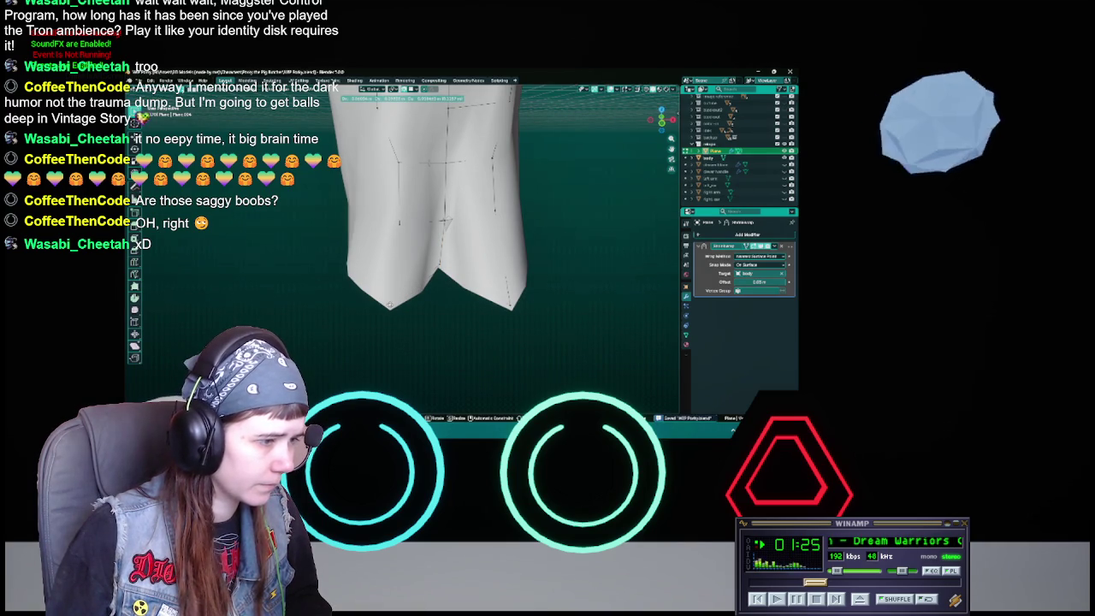
pyautogui.click(402, 246)
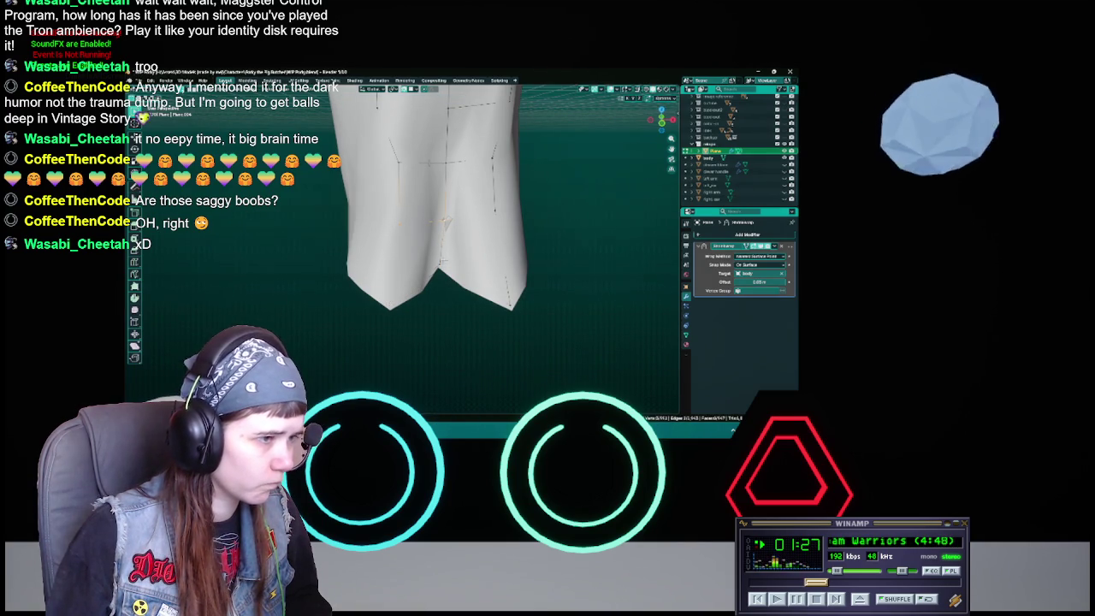
pyautogui.moveTo(425, 312); pyautogui.dragTo(426, 288, button='middle')
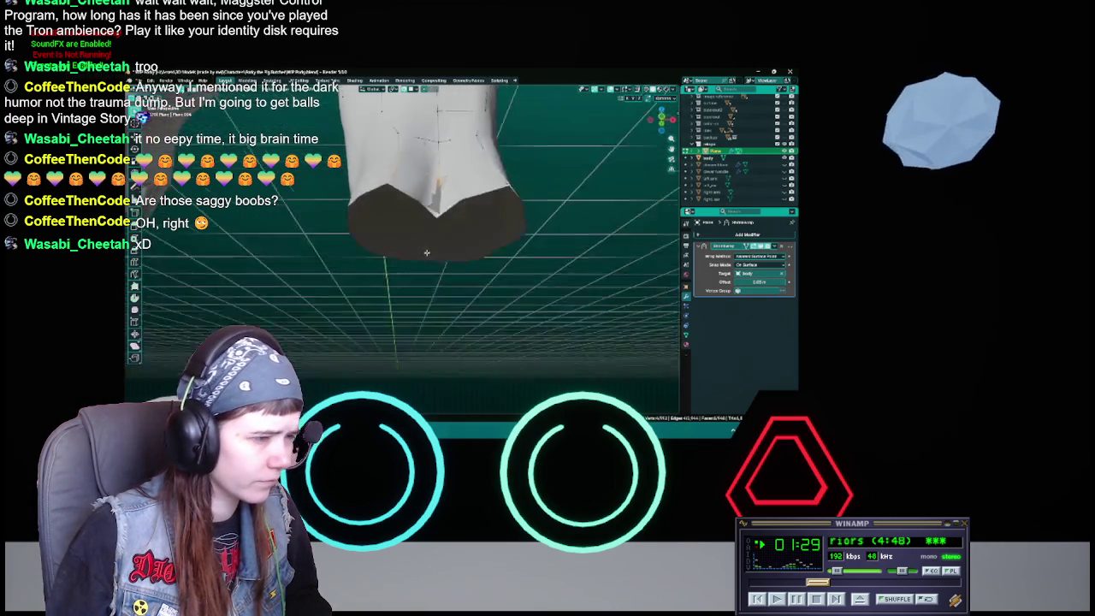
pyautogui.moveTo(434, 207); pyautogui.dragTo(418, 169, button='middle')
pyautogui.hotkey('ctrl', 's')
pyautogui.press('g')
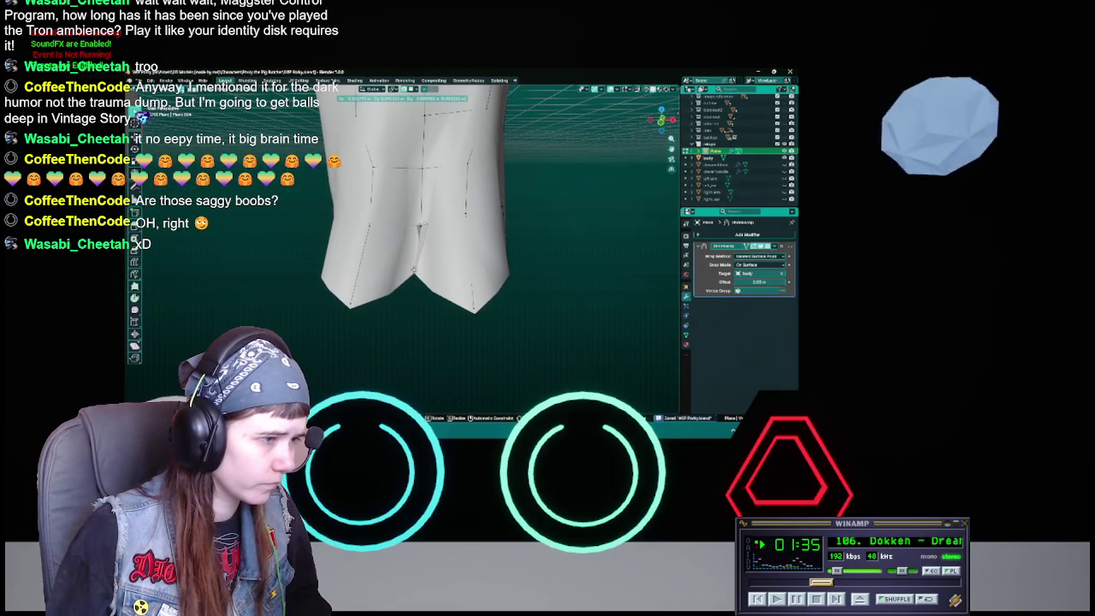
pyautogui.click(413, 268)
pyautogui.moveTo(413, 268)
pyautogui.mouseDown(button='middle')
pyautogui.moveTo(420, 241)
pyautogui.moveTo(419, 274)
pyautogui.mouseUp(button='middle')
pyautogui.hotkey('ctrl', 's')
# Step: Return to Object Mode and enable the modifier to see the coat smoothly wrapped
pyautogui.press('Tab')
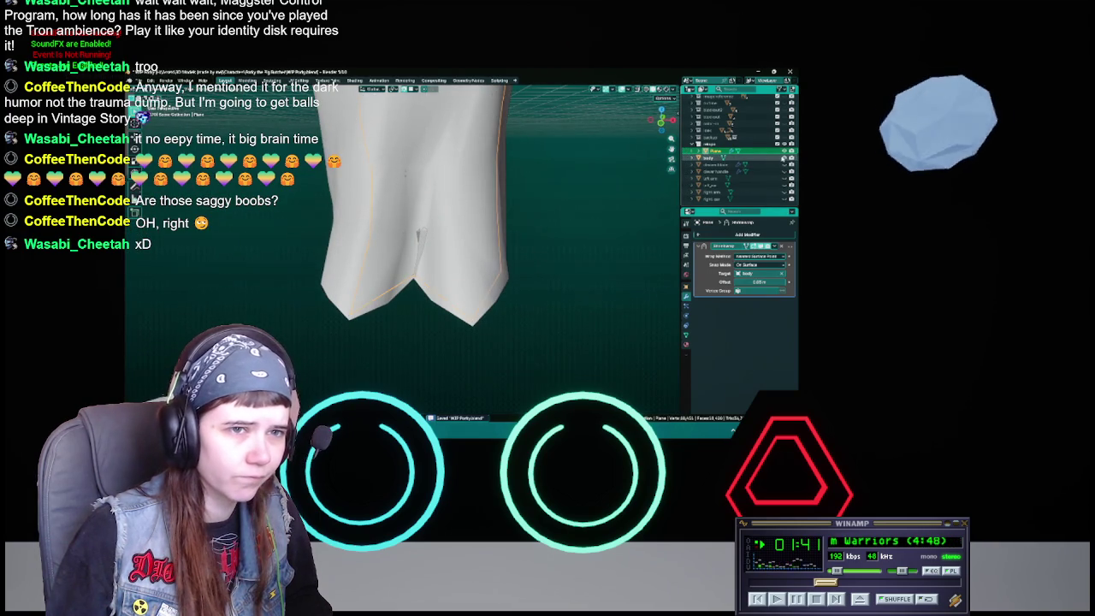
pyautogui.moveTo(402, 329); pyautogui.dragTo(385, 341, button='middle')
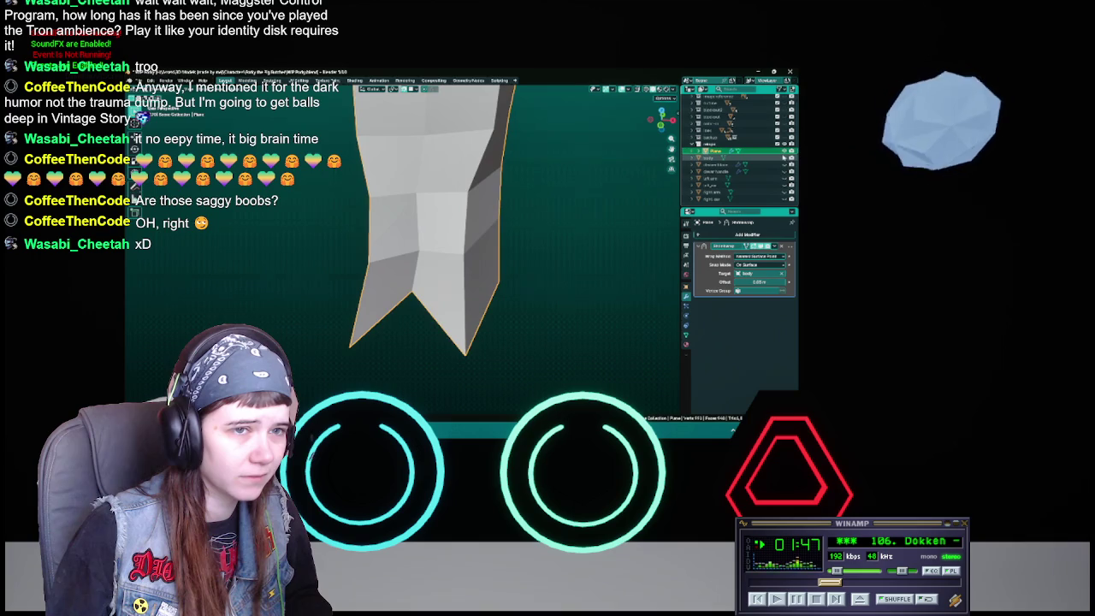
pyautogui.click(786, 160)
pyautogui.moveTo(461, 274)
pyautogui.mouseDown(button='middle')
pyautogui.moveTo(431, 292)
pyautogui.moveTo(551, 332)
pyautogui.moveTo(325, 306)
pyautogui.moveTo(332, 284)
pyautogui.mouseUp(button='middle')
# Step: Save, re-enter Edit Mode on the coat, and bring the view closer to the tails
pyautogui.hotkey('ctrl', 's')
pyautogui.press('Tab')
pyautogui.moveTo(462, 296)
pyautogui.mouseDown(button='middle')
pyautogui.moveTo(504, 282)
pyautogui.moveTo(387, 306)
pyautogui.mouseUp(button='middle')
pyautogui.hotkey('ctrl', 's')
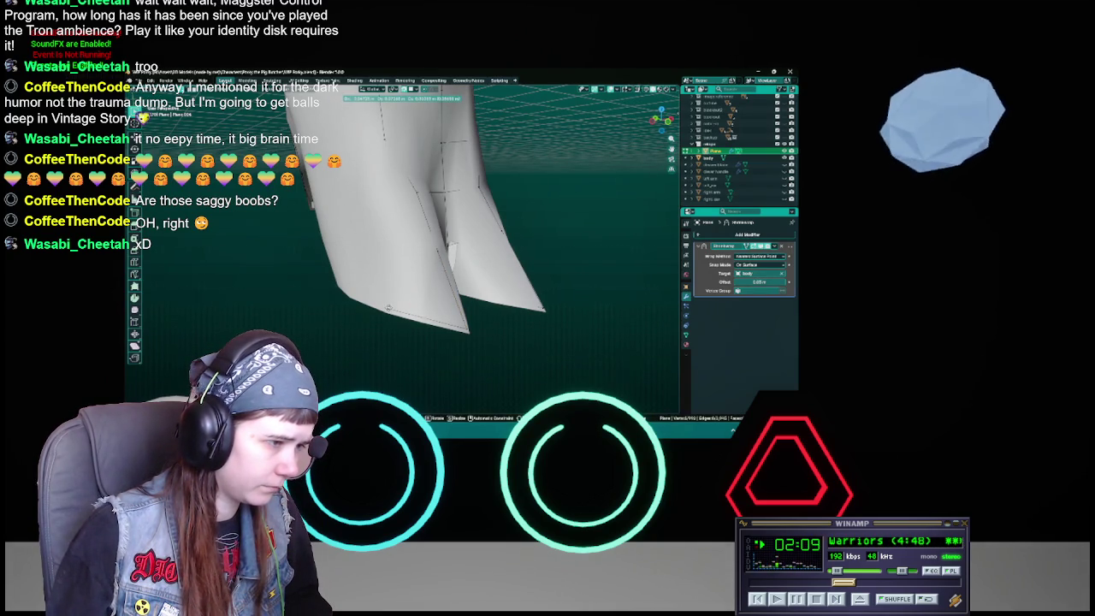
# Step: Test moves on the selected tail vertices, cancelling both, and save
pyautogui.moveTo(388, 306)
pyautogui.mouseDown(button='middle')
pyautogui.moveTo(426, 276)
pyautogui.moveTo(418, 300)
pyautogui.moveTo(432, 315)
pyautogui.mouseUp(button='middle')
pyautogui.press('g')
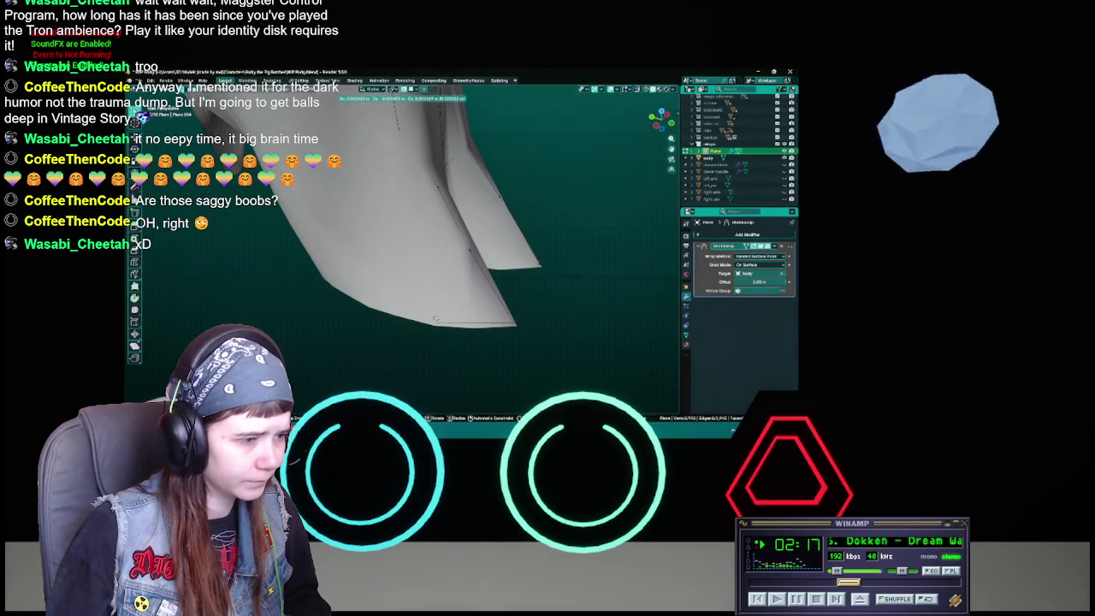
pyautogui.rightClick(434, 318)
pyautogui.moveTo(433, 317); pyautogui.dragTo(418, 250, button='middle')
pyautogui.press('g')
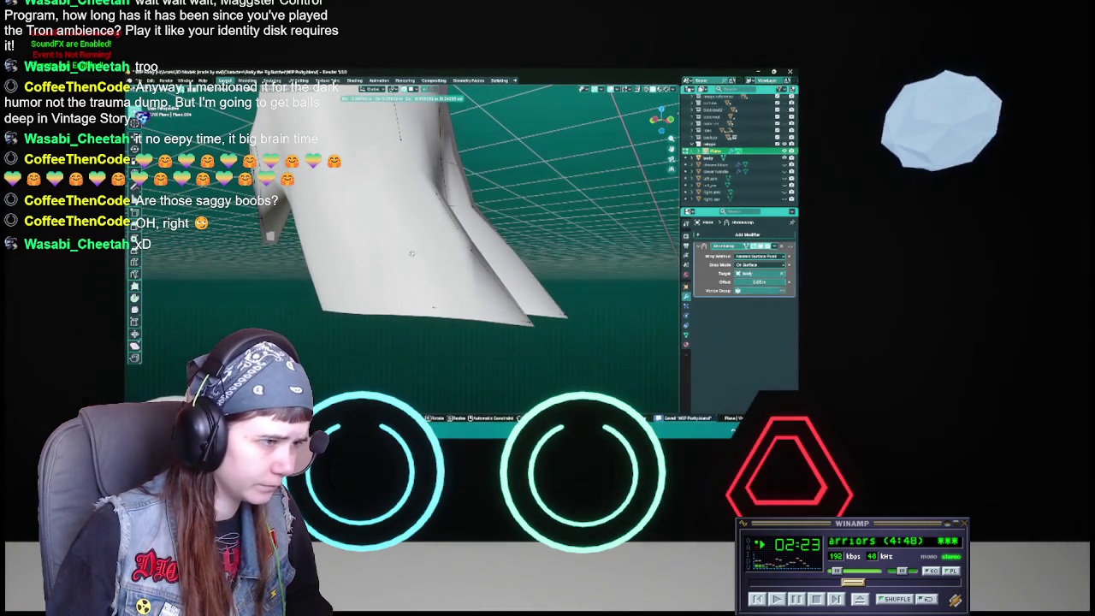
pyautogui.rightClick(413, 251)
pyautogui.hotkey('ctrl', 's')
pyautogui.moveTo(413, 251)
pyautogui.mouseDown(button='middle')
pyautogui.moveTo(402, 274)
pyautogui.moveTo(393, 256)
pyautogui.moveTo(402, 274)
pyautogui.moveTo(389, 270)
pyautogui.moveTo(409, 235)
pyautogui.mouseUp(button='middle')
pyautogui.hotkey('ctrl', 's')
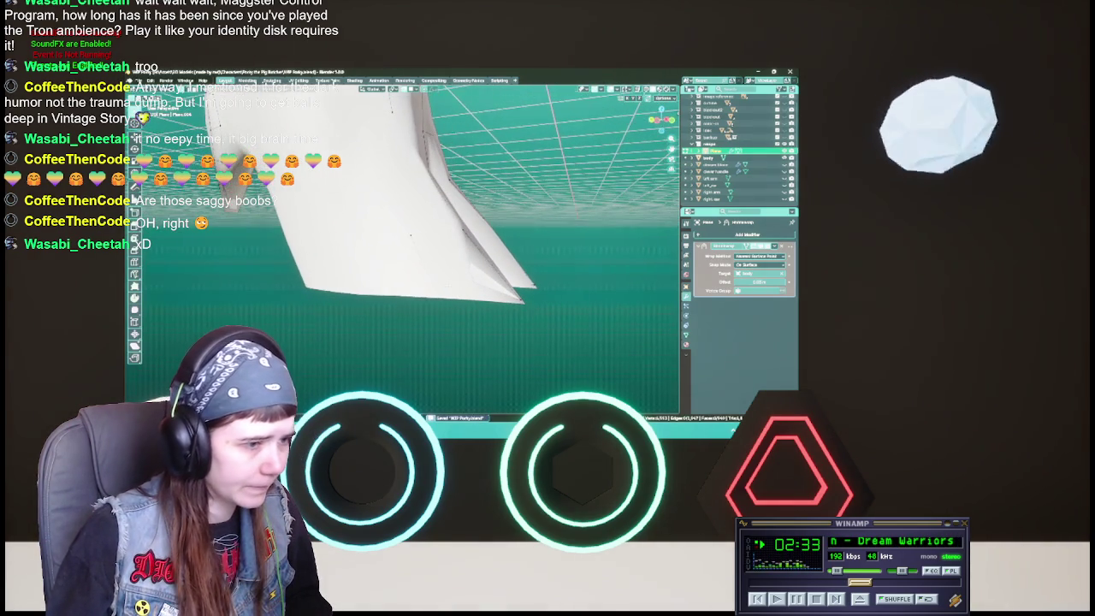
# Step: Nudge the selected tail-tip vertices slightly and view the tails from the front
pyautogui.press('g')
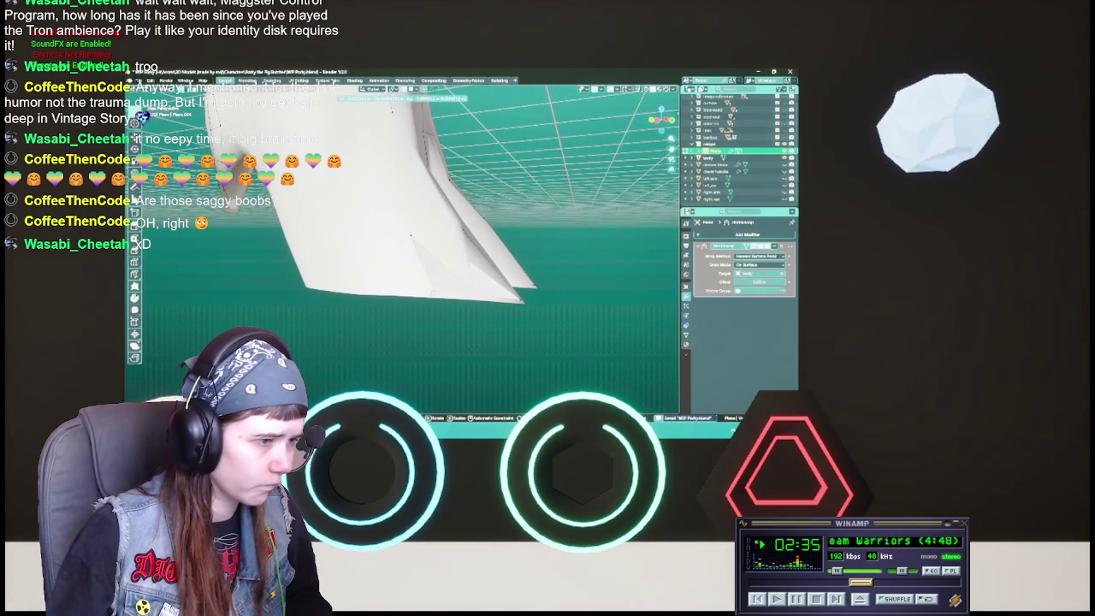
pyautogui.press('Return')
pyautogui.moveTo(479, 308)
pyautogui.mouseDown(button='middle')
pyautogui.moveTo(461, 305)
pyautogui.moveTo(415, 236)
pyautogui.moveTo(466, 278)
pyautogui.moveTo(500, 278)
pyautogui.moveTo(478, 333)
pyautogui.moveTo(513, 317)
pyautogui.mouseUp(button='middle')
pyautogui.hotkey('shift', 'z')
# Step: Switch the coat to wireframe shading to reveal the tails' inner edges
pyautogui.press('z')
pyautogui.click(530, 333)
pyautogui.moveTo(479, 256); pyautogui.dragTo(513, 239, button='middle')
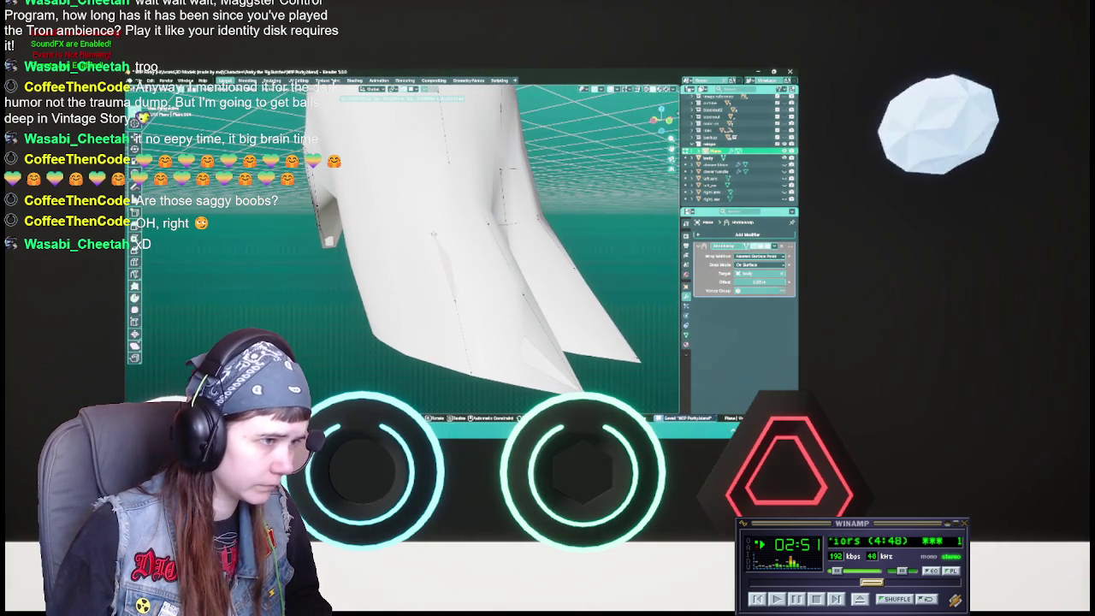
pyautogui.moveTo(376, 273)
pyautogui.mouseDown(button='middle')
pyautogui.moveTo(360, 286)
pyautogui.moveTo(435, 308)
pyautogui.moveTo(479, 278)
pyautogui.mouseUp(button='middle')
pyautogui.hotkey('shift', 'z')
pyautogui.hotkey('shift', 'z')
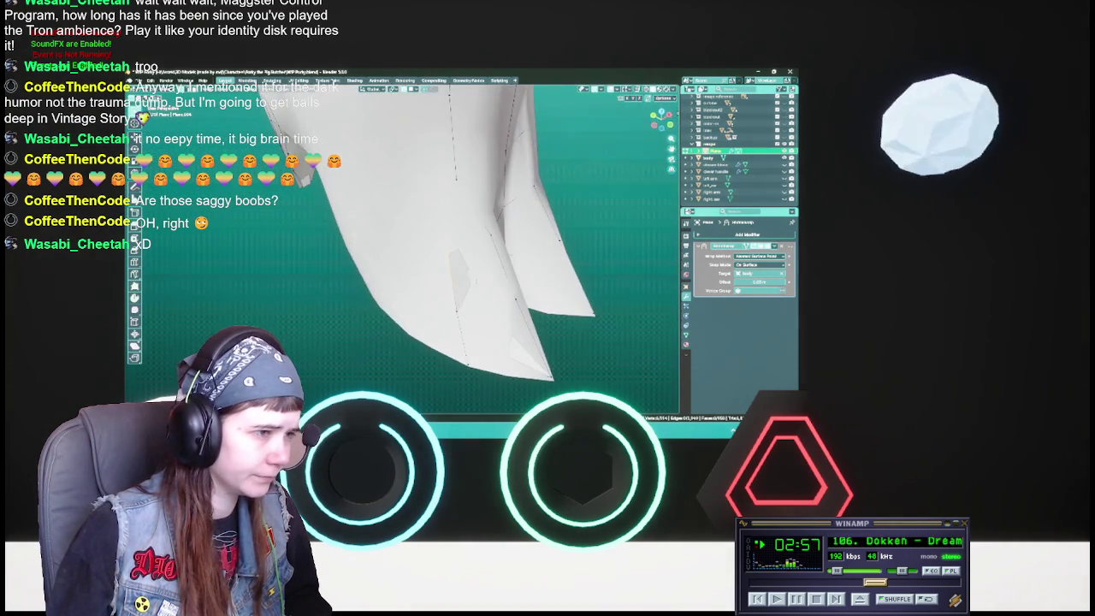
# Step: Move the selected inner-edge tail vertices, inspect from underneath, and save
pyautogui.press('g')
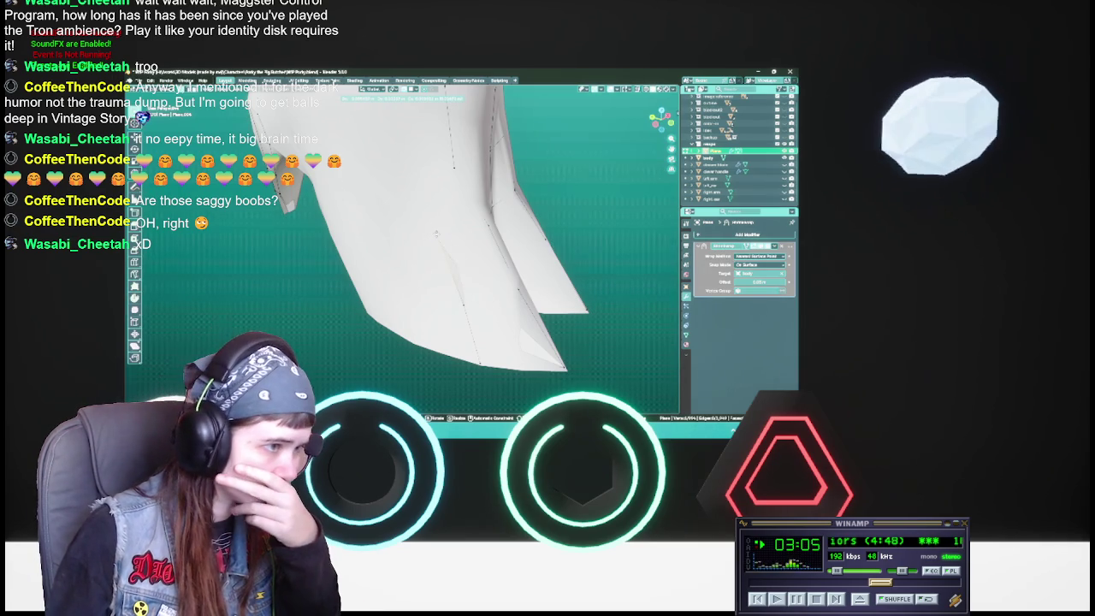
pyautogui.moveTo(401, 248); pyautogui.dragTo(450, 210, button='middle')
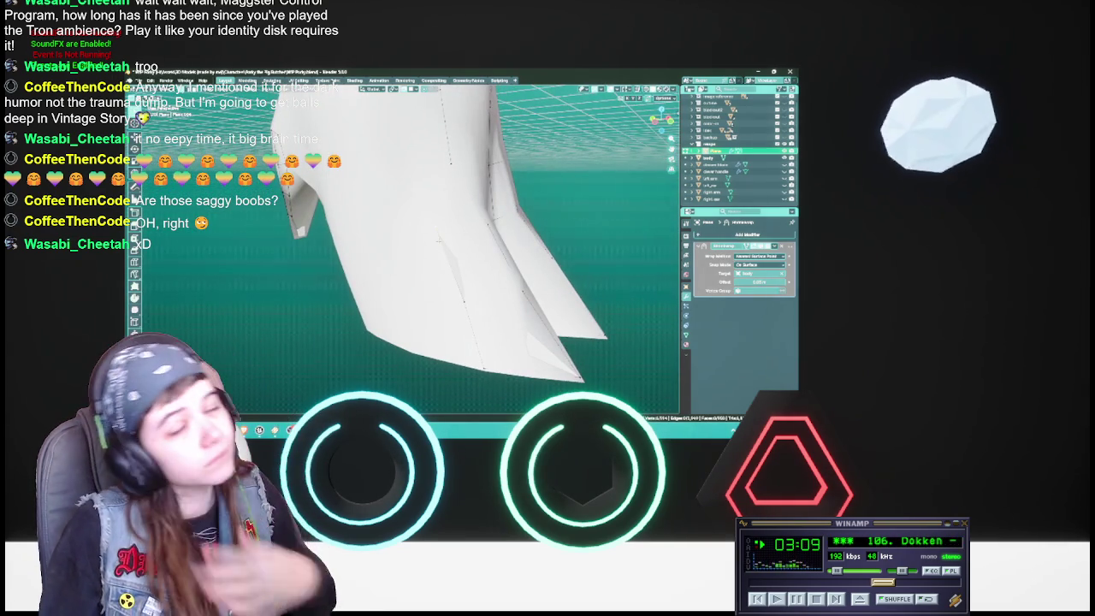
pyautogui.moveTo(450, 210)
pyautogui.mouseDown(button='middle')
pyautogui.moveTo(462, 224)
pyautogui.moveTo(482, 217)
pyautogui.mouseUp(button='middle')
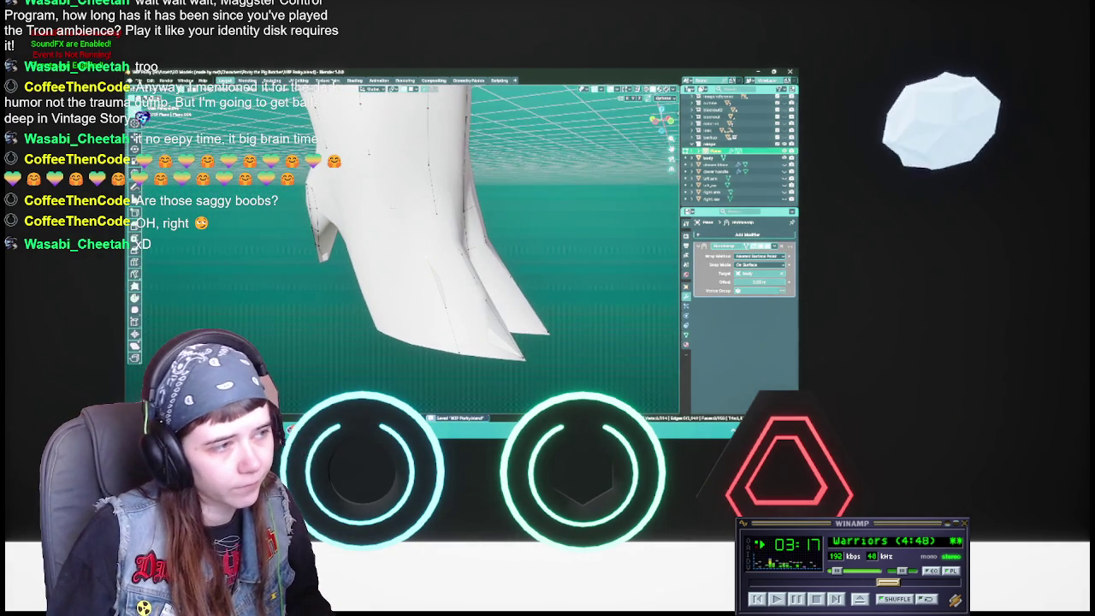
pyautogui.press('g')
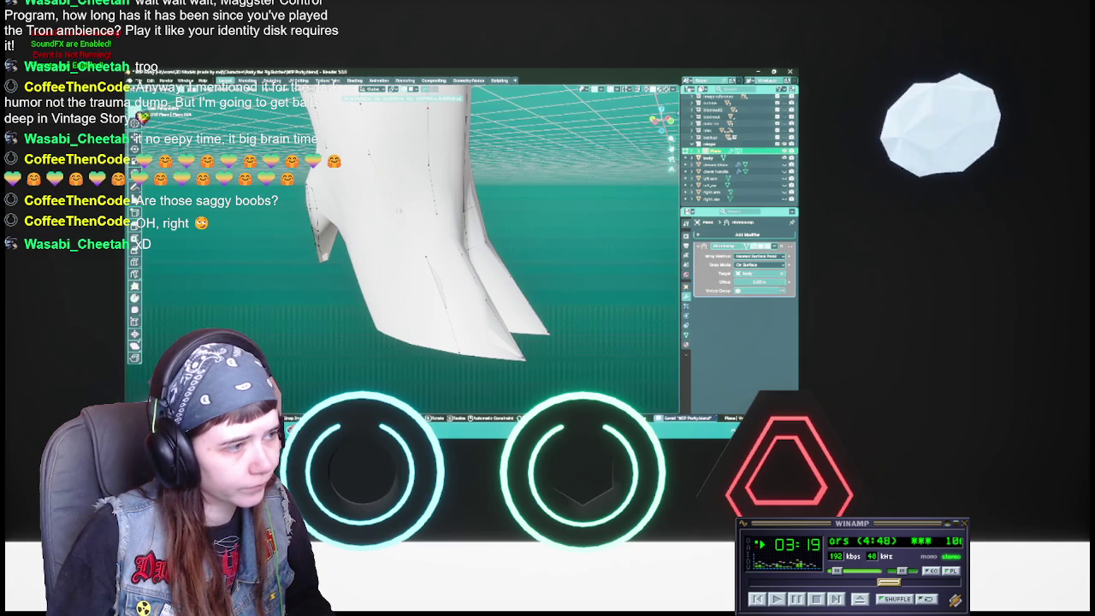
pyautogui.press('Return')
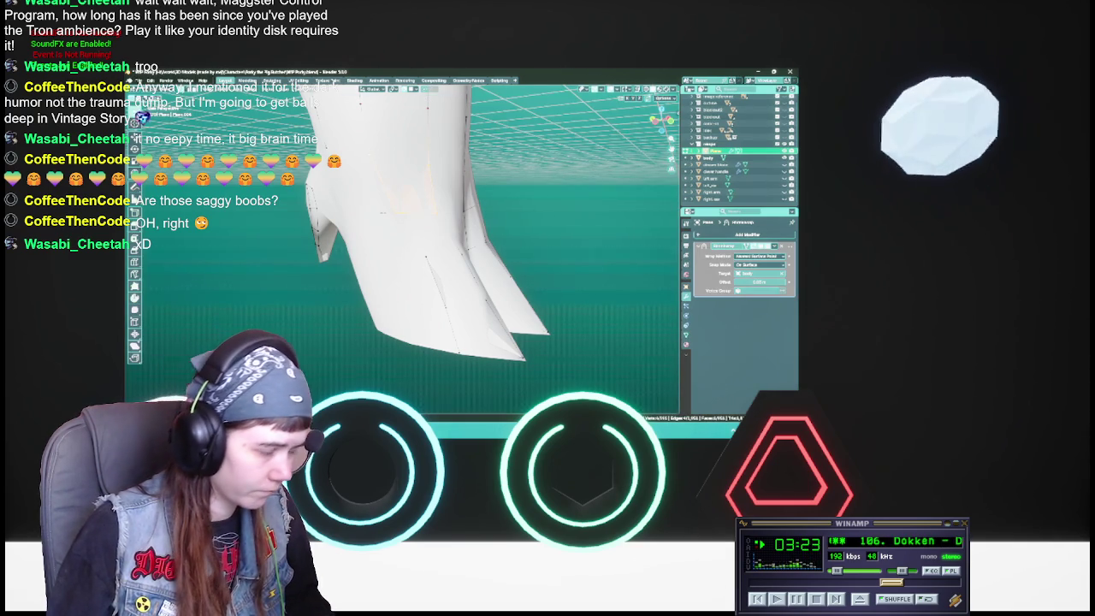
pyautogui.moveTo(402, 248); pyautogui.dragTo(407, 256, button='middle')
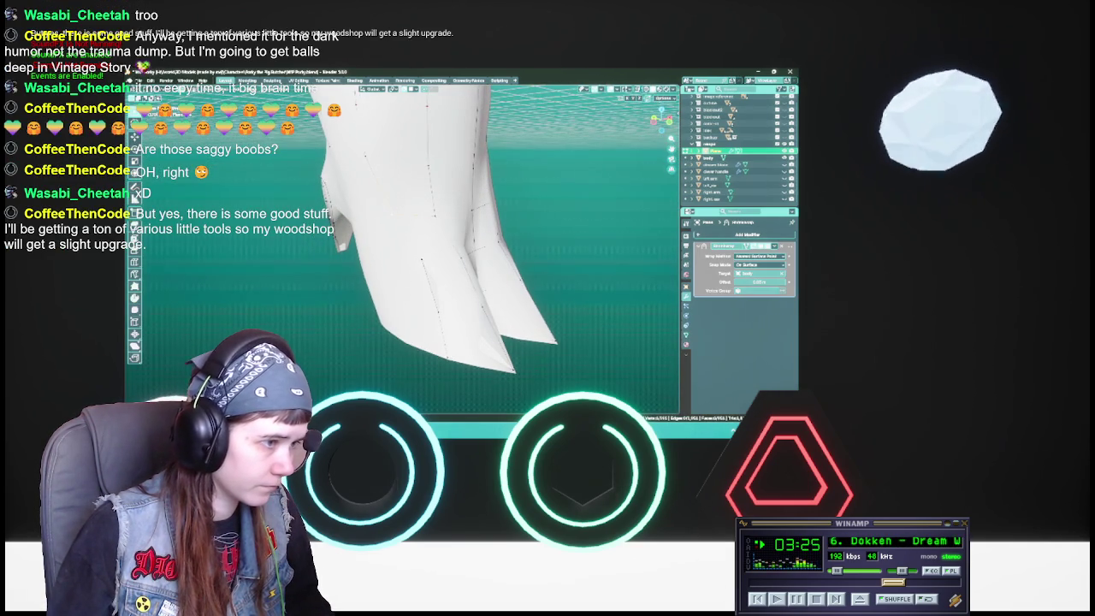
pyautogui.moveTo(402, 248); pyautogui.dragTo(419, 239, button='middle')
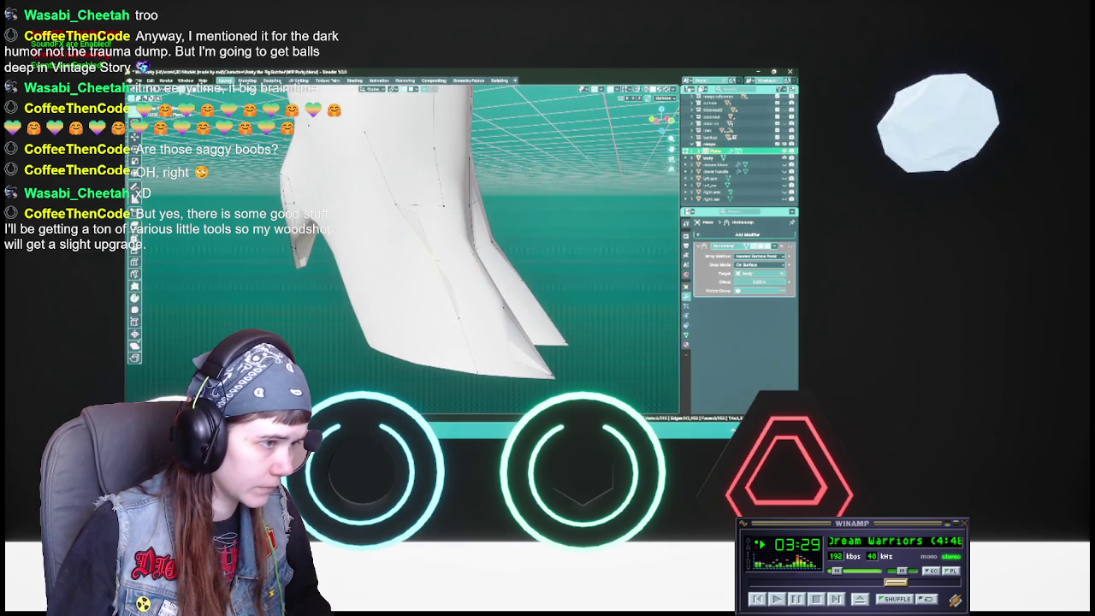
pyautogui.hotkey('ctrl', 's')
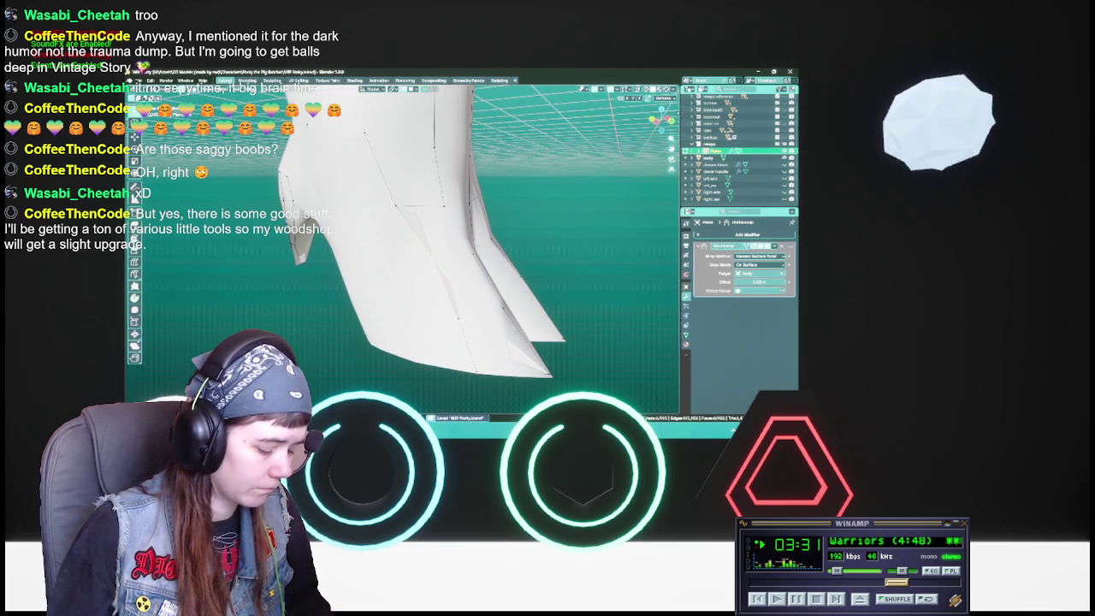
# Step: Reposition the tail-tip vertices once more and check the front view
pyautogui.press('g')
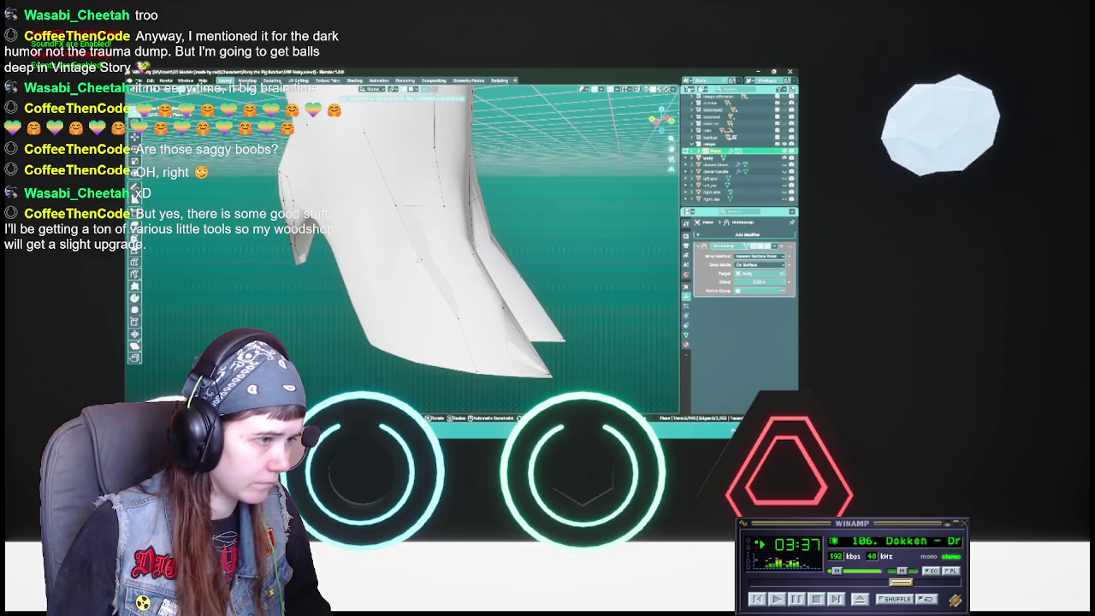
pyautogui.press('Return')
pyautogui.moveTo(402, 248); pyautogui.dragTo(428, 223, button='middle')
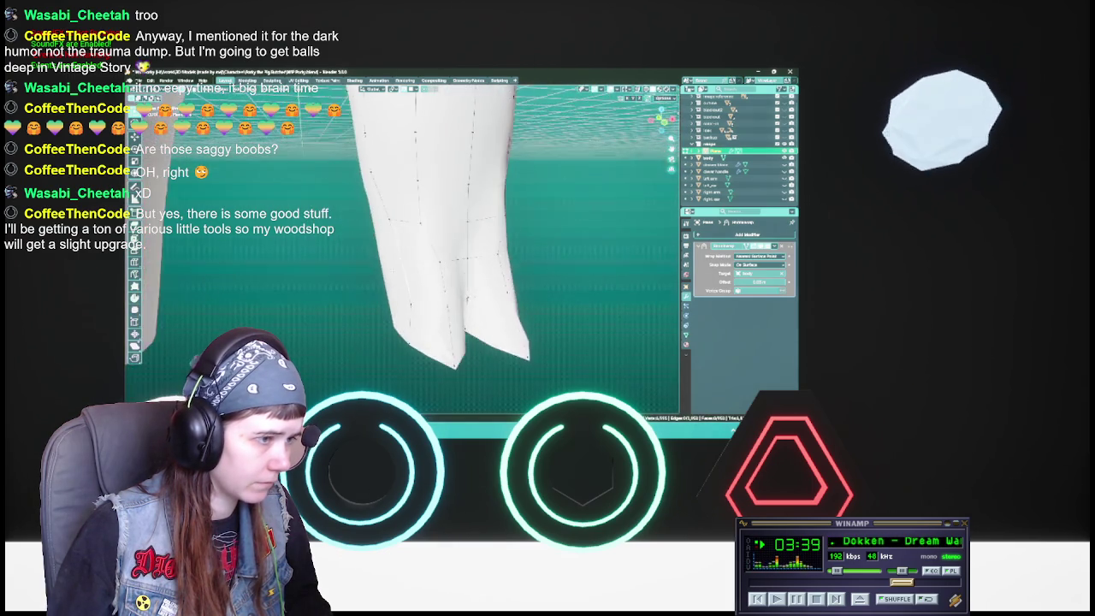
# Step: Turn on X-ray to show hidden seam edges on the tail, then save
pyautogui.moveTo(376, 282)
pyautogui.mouseDown(button='middle')
pyautogui.moveTo(396, 333)
pyautogui.moveTo(409, 295)
pyautogui.moveTo(396, 286)
pyautogui.moveTo(309, 278)
pyautogui.moveTo(442, 282)
pyautogui.moveTo(412, 287)
pyautogui.moveTo(435, 299)
pyautogui.moveTo(454, 277)
pyautogui.mouseUp(button='middle')
pyautogui.hotkey('alt', 'z')
pyautogui.hotkey('alt', 'z')
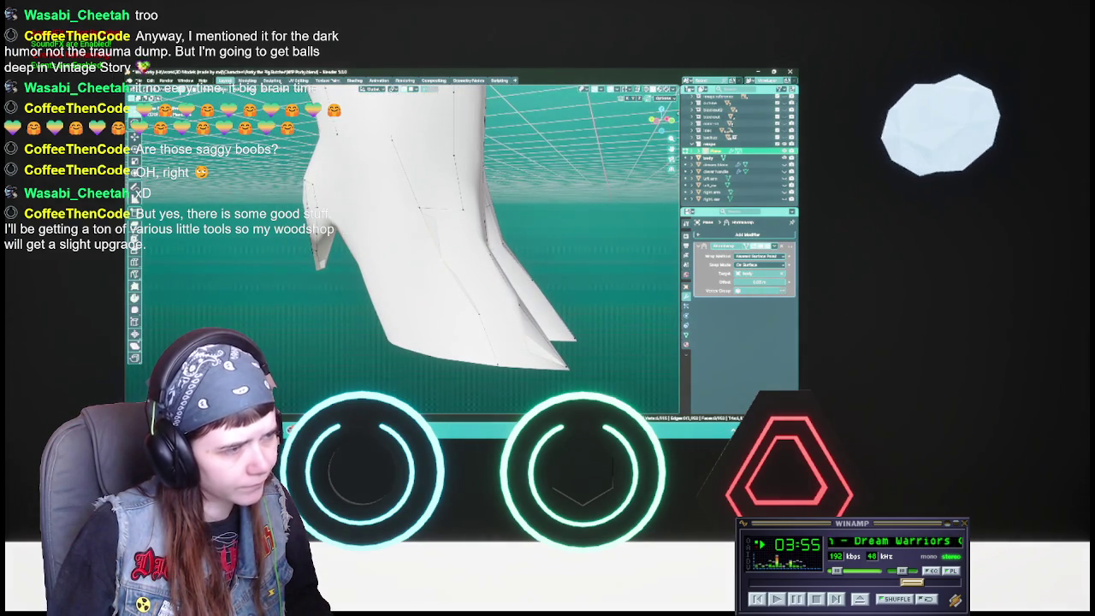
pyautogui.press('g')
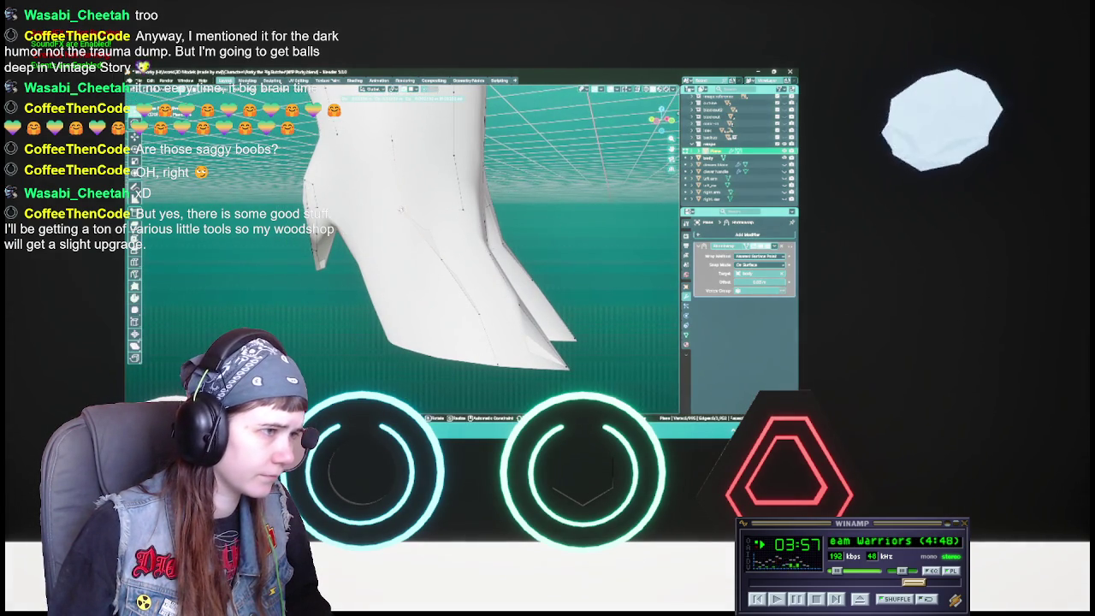
pyautogui.press('Escape')
pyautogui.moveTo(402, 257); pyautogui.dragTo(420, 249, button='middle')
pyautogui.hotkey('ctrl', 's')
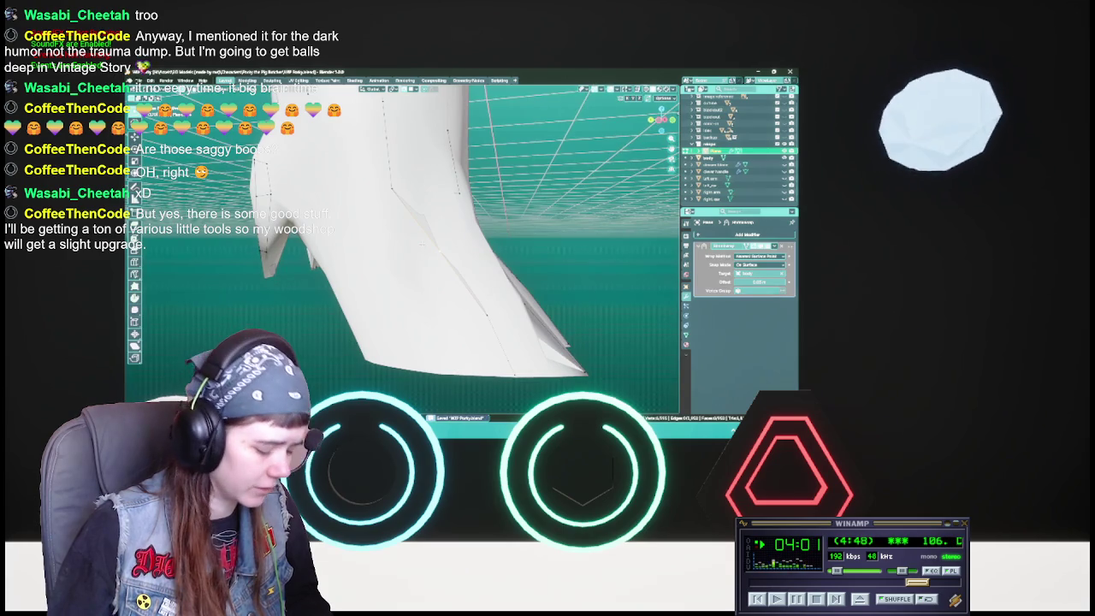
# Step: Reposition the seam vertices along the tail's side and save the file
pyautogui.press('g')
pyautogui.press('Escape')
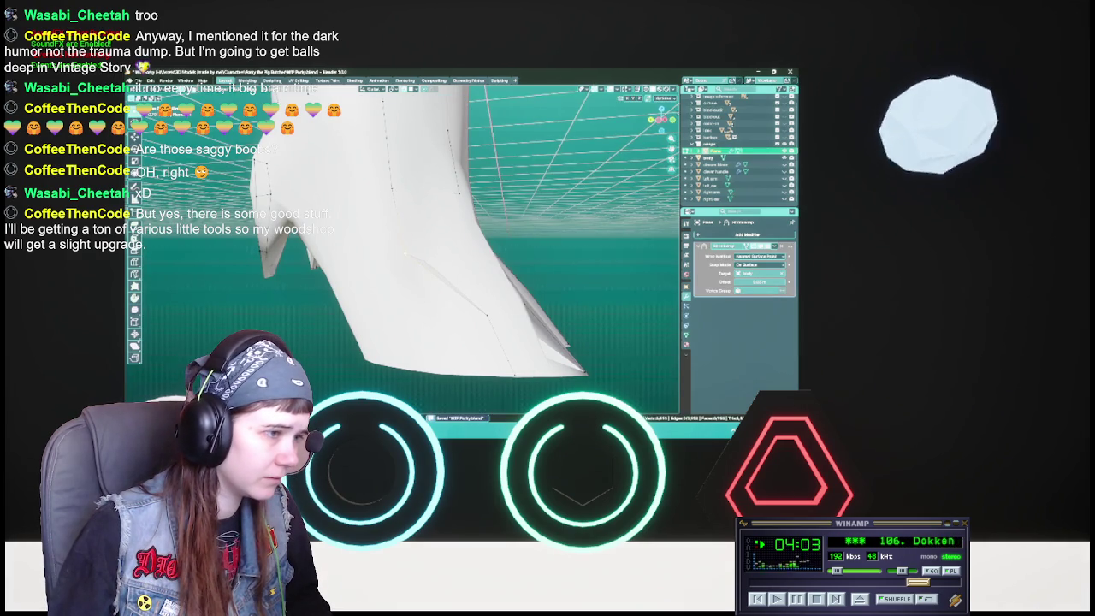
pyautogui.press('g')
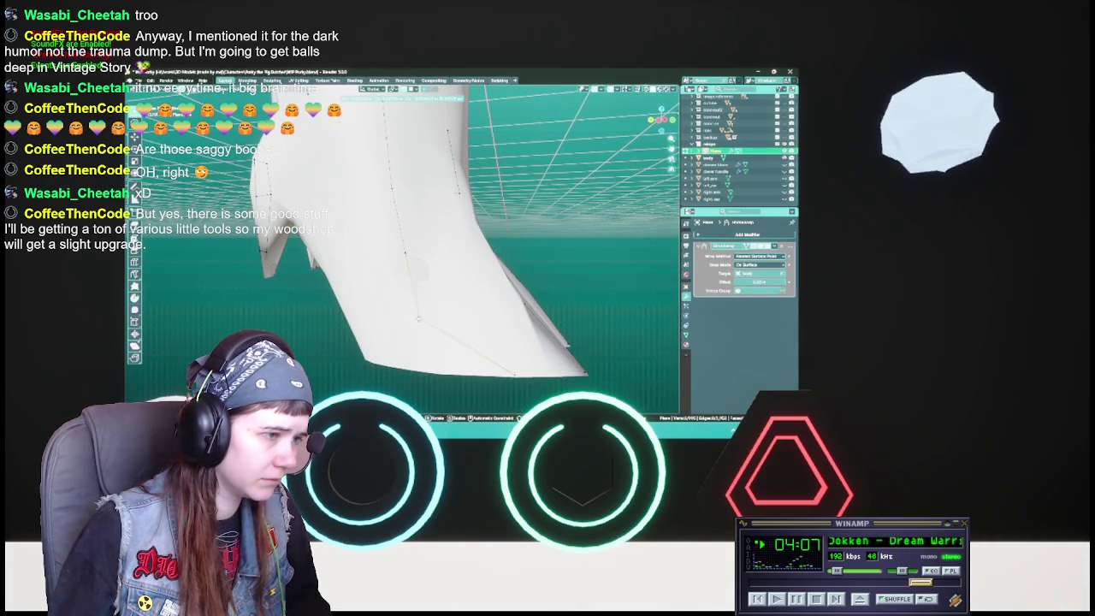
pyautogui.press('Escape')
pyautogui.moveTo(402, 257)
pyautogui.mouseDown(button='middle')
pyautogui.moveTo(445, 223)
pyautogui.moveTo(427, 222)
pyautogui.moveTo(409, 258)
pyautogui.mouseUp(button='middle')
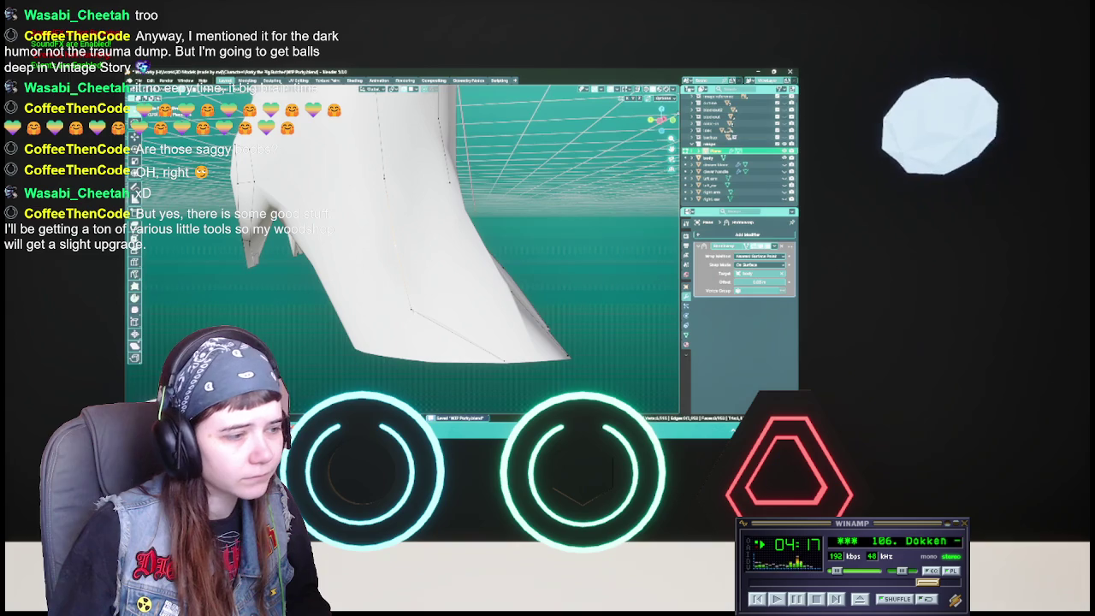
pyautogui.press('g')
pyautogui.click(504, 368)
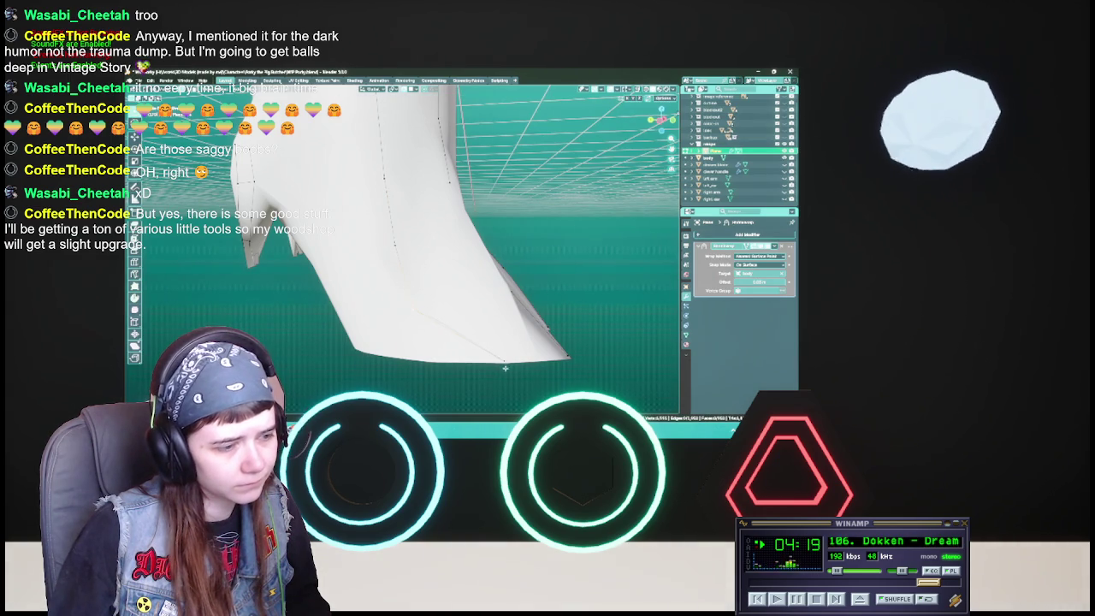
pyautogui.press('g')
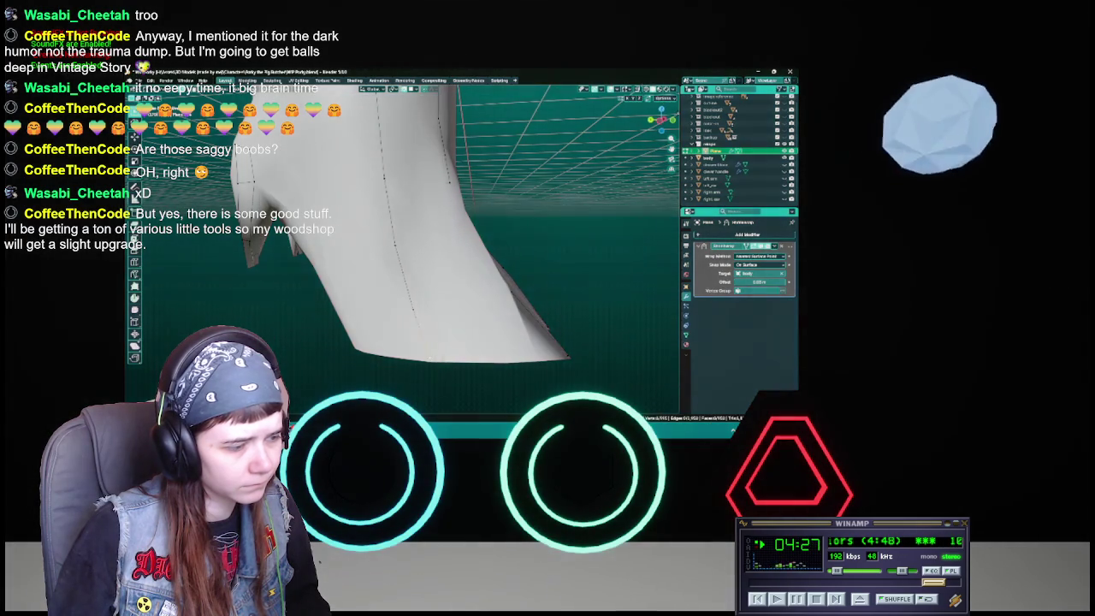
pyautogui.press('Return')
pyautogui.hotkey('ctrl', 's')
# Step: Orbit to the front of the coat to show the red seam line
pyautogui.moveTo(427, 359)
pyautogui.mouseDown(button='middle')
pyautogui.moveTo(403, 346)
pyautogui.moveTo(460, 315)
pyautogui.moveTo(429, 308)
pyautogui.moveTo(444, 305)
pyautogui.mouseUp(button='middle')
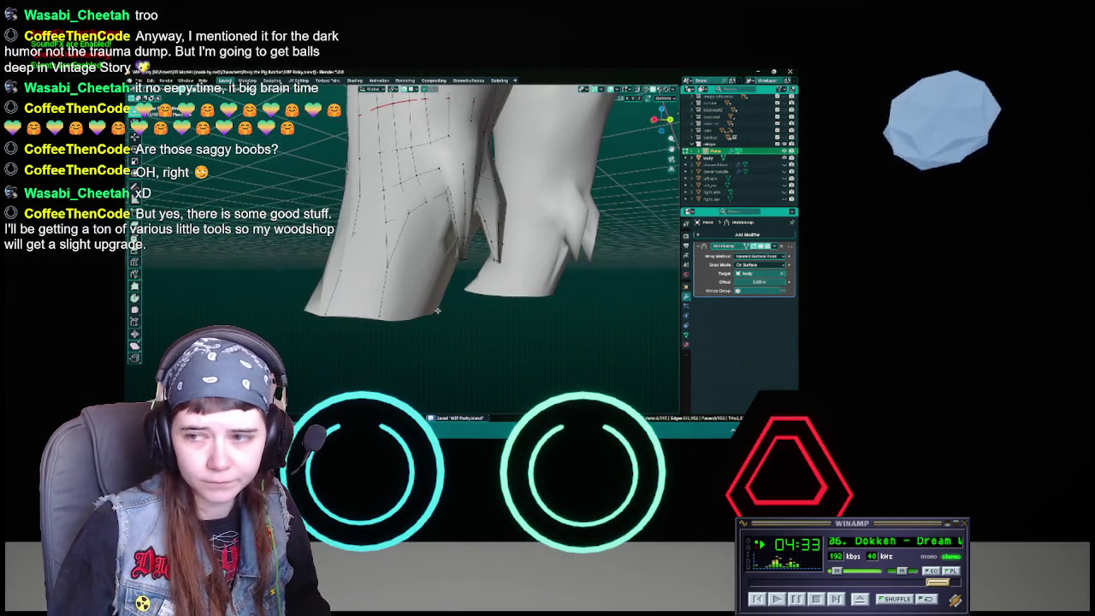
pyautogui.moveTo(431, 297); pyautogui.dragTo(431, 298, button='middle')
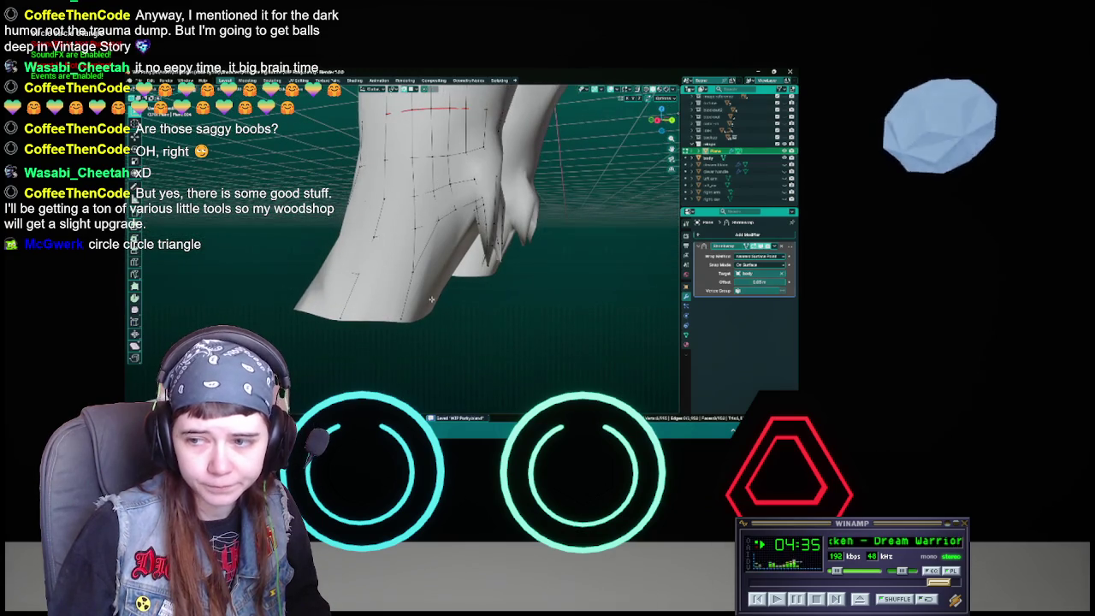
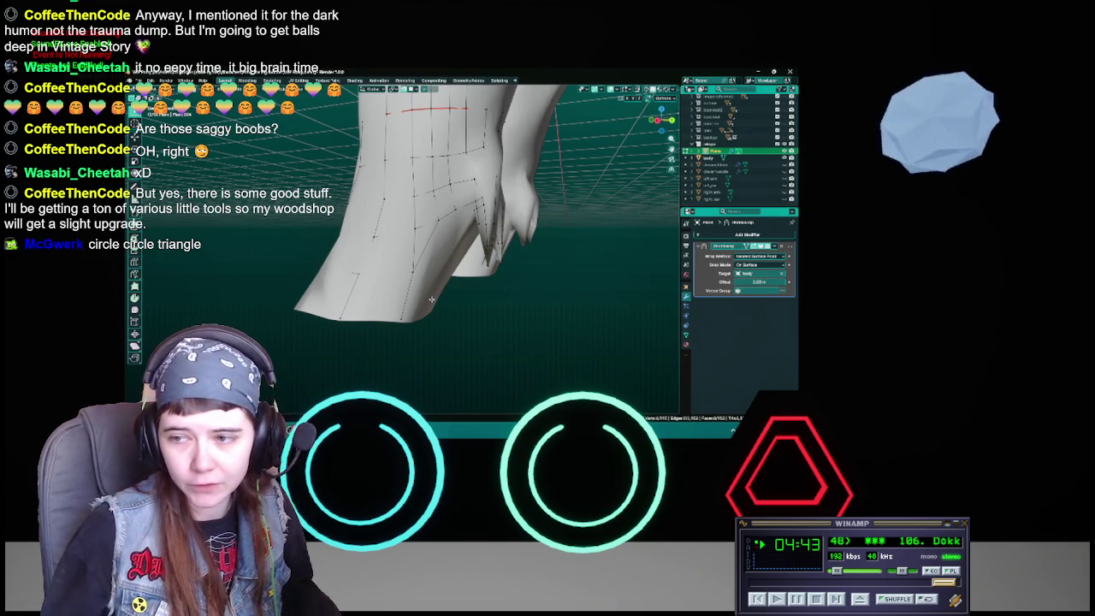
# Step: Orbit around the clothing mesh and save the work-in-progress file
pyautogui.moveTo(424, 301)
pyautogui.mouseDown(button='middle')
pyautogui.moveTo(402, 302)
pyautogui.moveTo(409, 291)
pyautogui.moveTo(386, 277)
pyautogui.mouseUp(button='middle')
pyautogui.hotkey('ctrl', 's')
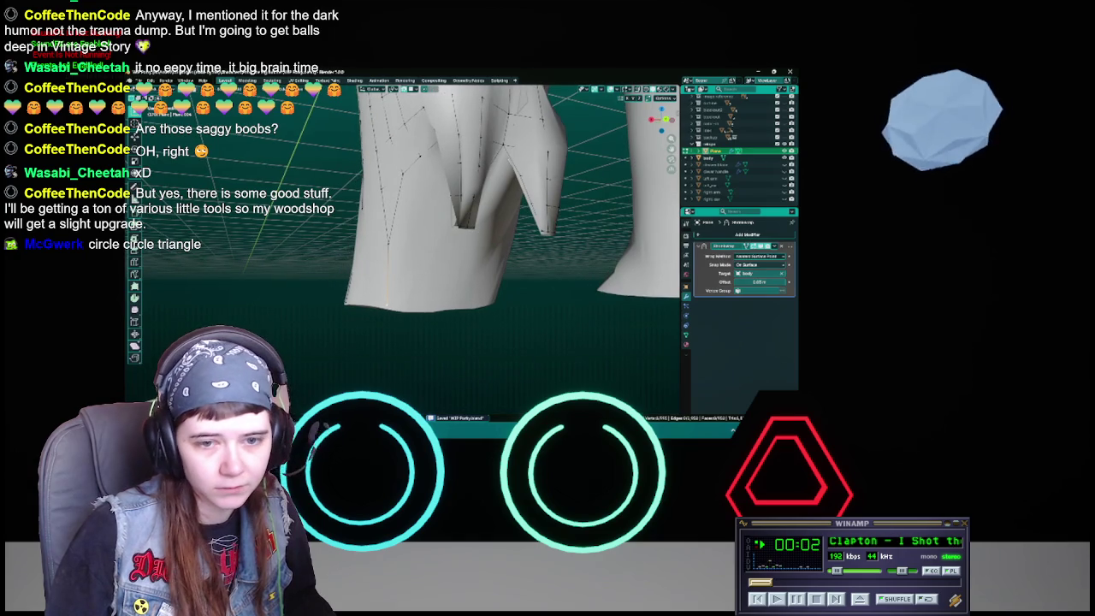
pyautogui.click(837, 599)
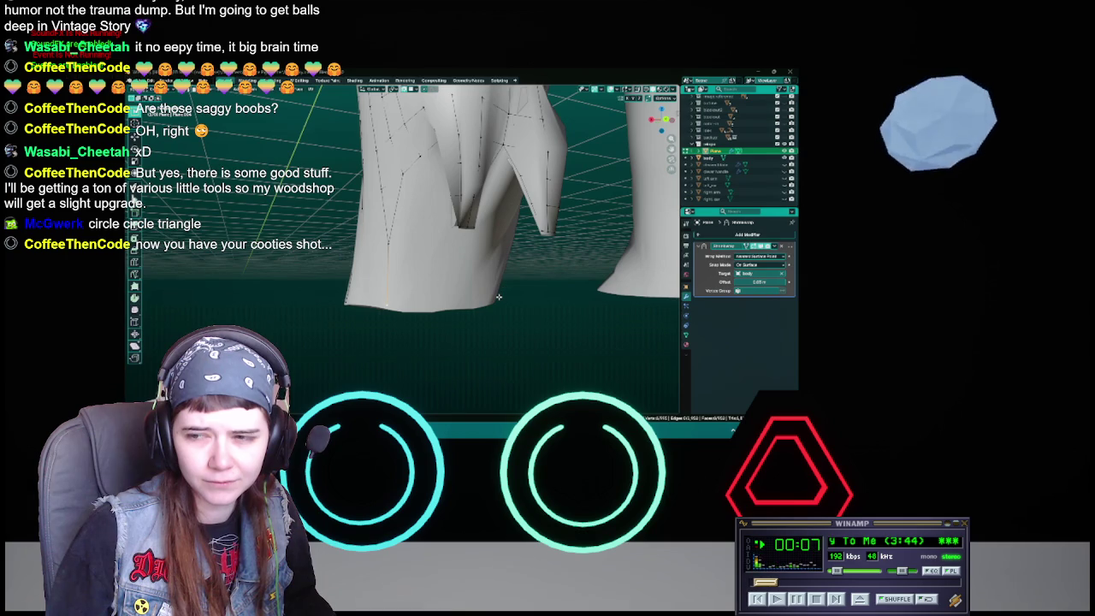
pyautogui.moveTo(499, 296)
pyautogui.mouseDown(button='middle')
pyautogui.moveTo(460, 300)
pyautogui.moveTo(429, 181)
pyautogui.mouseUp(button='middle')
pyautogui.hotkey('ctrl', 's')
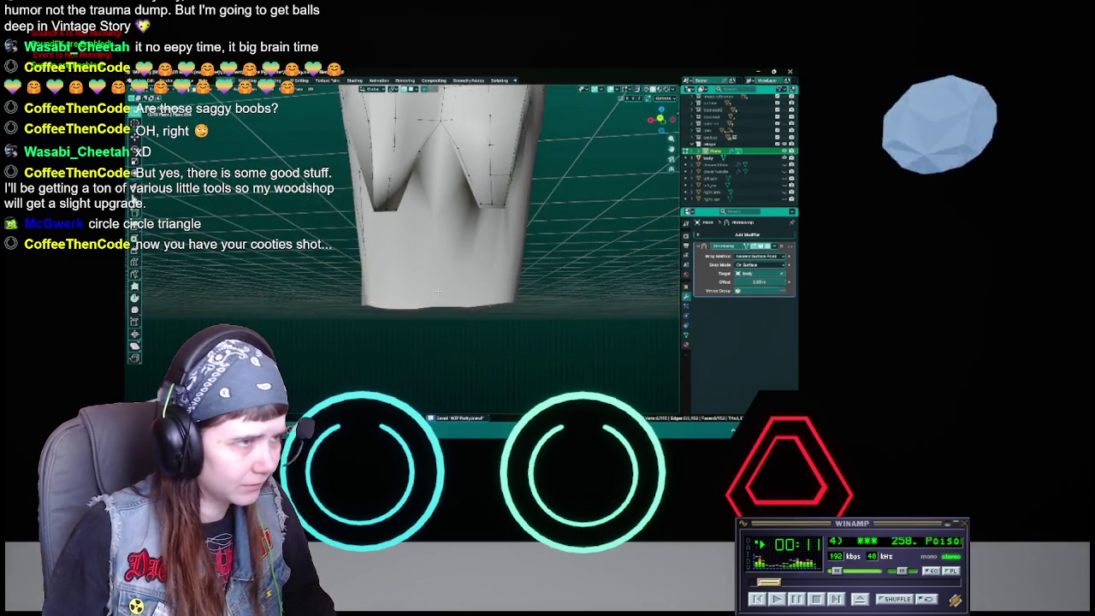
# Step: Move the selected crotch vertices twice, checking the shape from another angle in between
pyautogui.press('g')
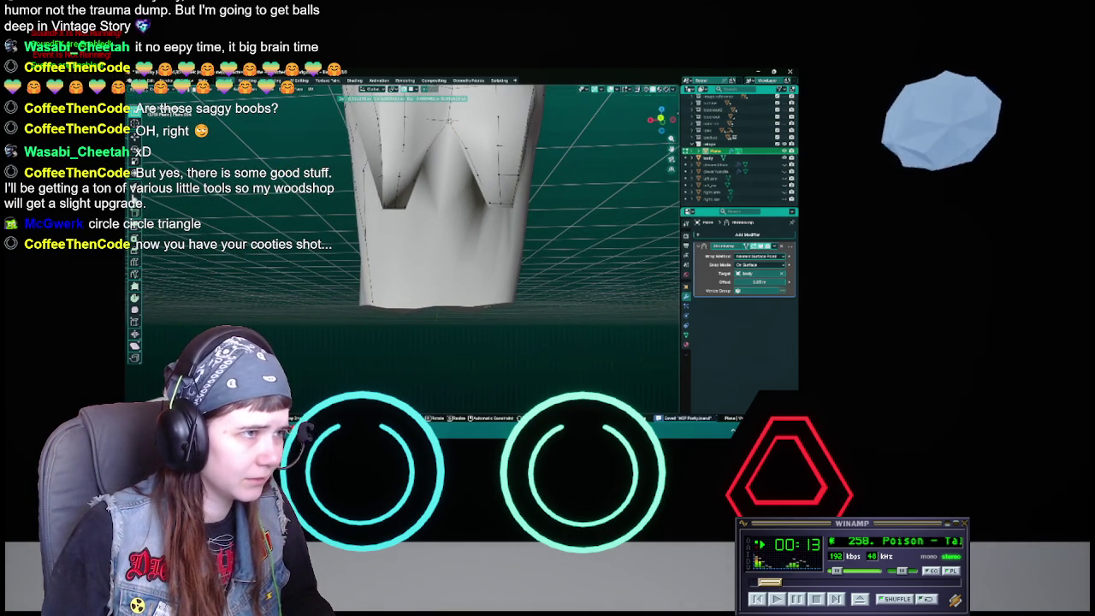
pyautogui.click(440, 210)
pyautogui.moveTo(440, 210); pyautogui.dragTo(430, 238, button='middle')
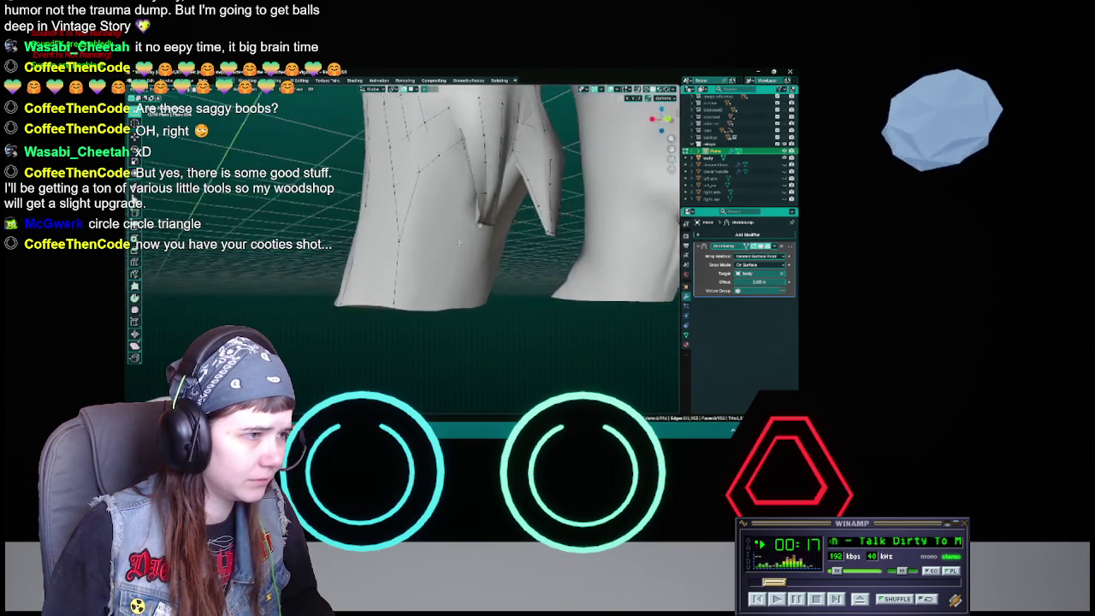
pyautogui.press('g')
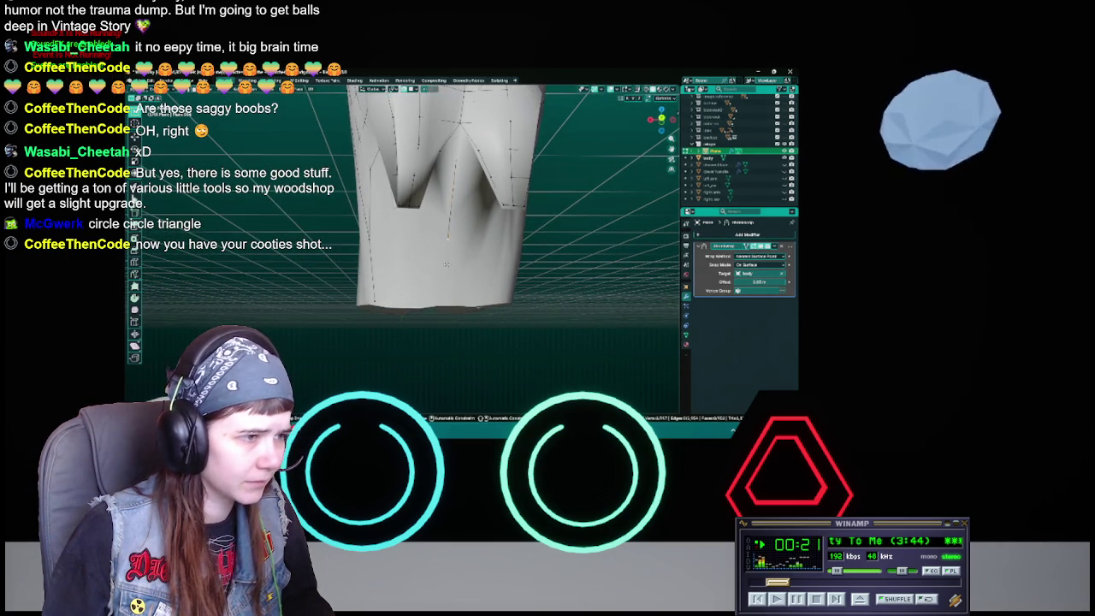
pyautogui.click(444, 301)
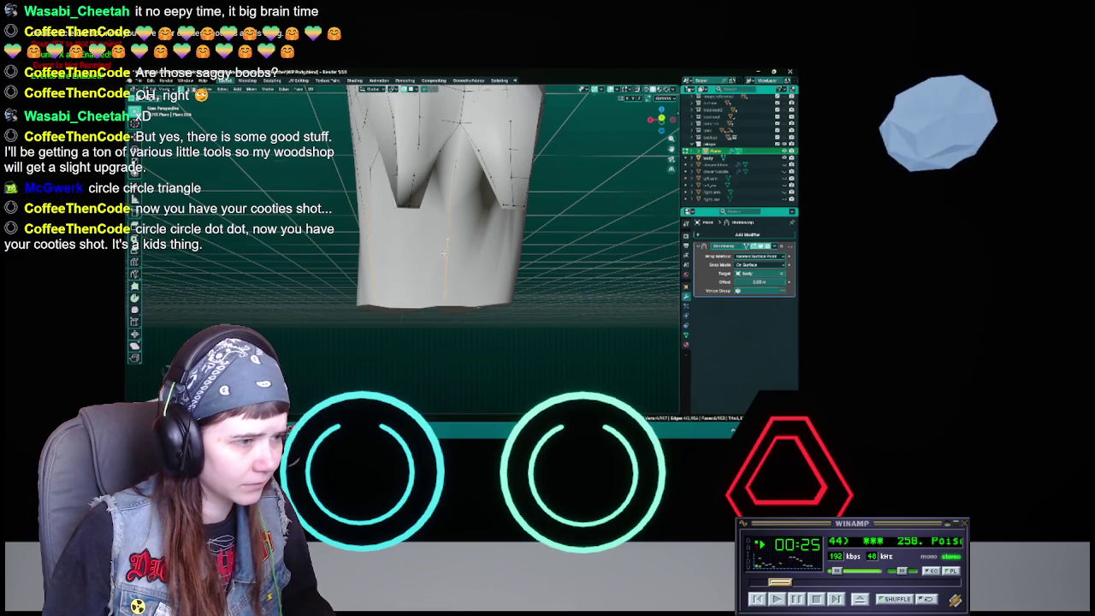
# Step: Zoom in on the pant leg and try moving a selected vertex, cancelling each attempt
pyautogui.moveTo(444, 237); pyautogui.dragTo(479, 230, button='middle')
pyautogui.scroll(3, 422, 297)
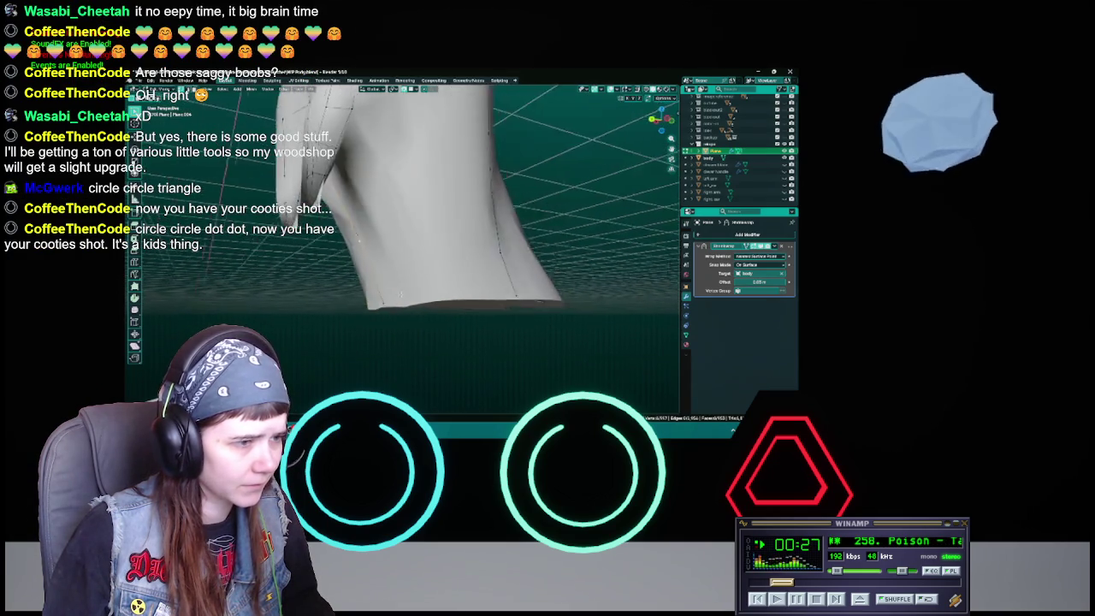
pyautogui.moveTo(422, 297)
pyautogui.mouseDown(button='middle')
pyautogui.moveTo(421, 342)
pyautogui.moveTo(443, 264)
pyautogui.moveTo(432, 260)
pyautogui.moveTo(437, 231)
pyautogui.mouseUp(button='middle')
pyautogui.press('g')
pyautogui.press('Escape')
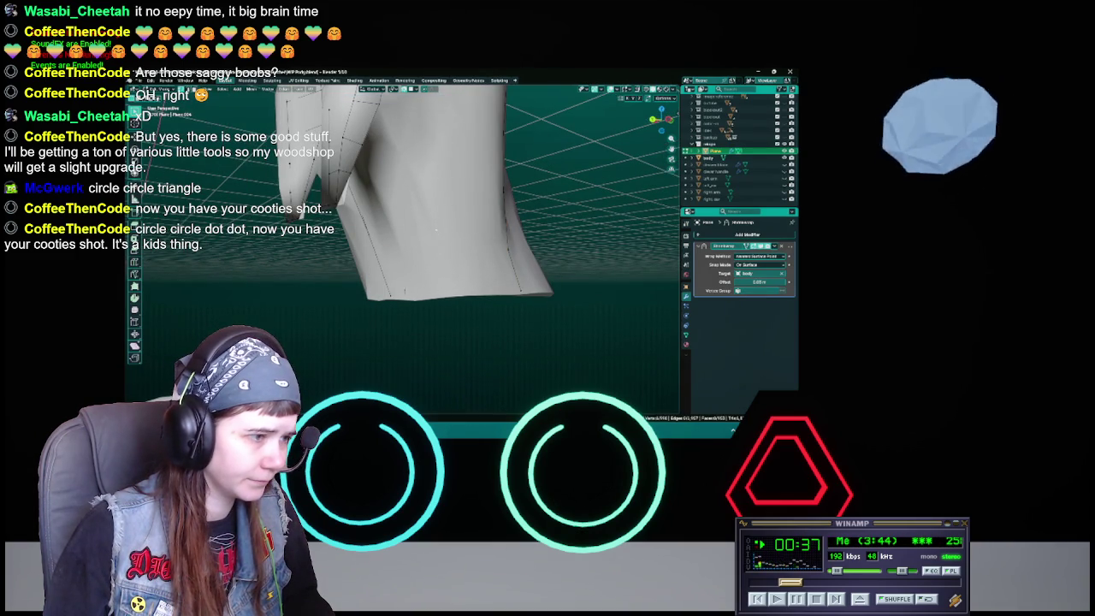
pyautogui.press('g')
pyautogui.press('Escape')
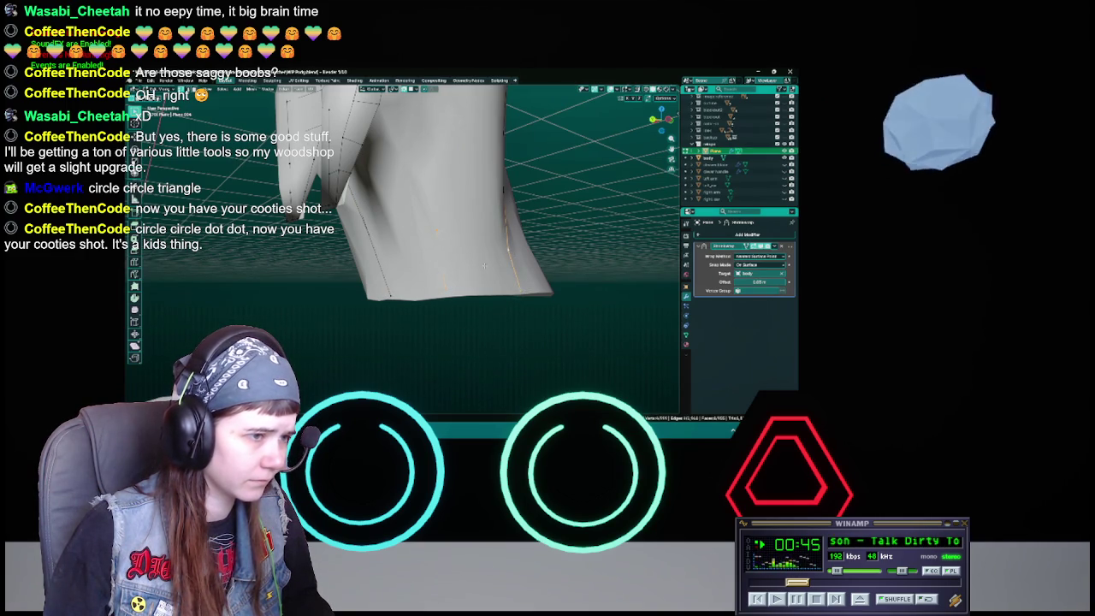
pyautogui.press('g')
pyautogui.press('Escape')
# Step: Check the pant-leg faces in see-through wireframe, save, and return to solid shading
pyautogui.moveTo(445, 291)
pyautogui.mouseDown(button='middle')
pyautogui.moveTo(443, 310)
pyautogui.moveTo(451, 268)
pyautogui.moveTo(430, 283)
pyautogui.moveTo(405, 280)
pyautogui.moveTo(446, 288)
pyautogui.moveTo(398, 290)
pyautogui.mouseUp(button='middle')
pyautogui.hotkey('shift', 'z')
pyautogui.hotkey('ctrl', 's')
pyautogui.hotkey('shift', 'z')
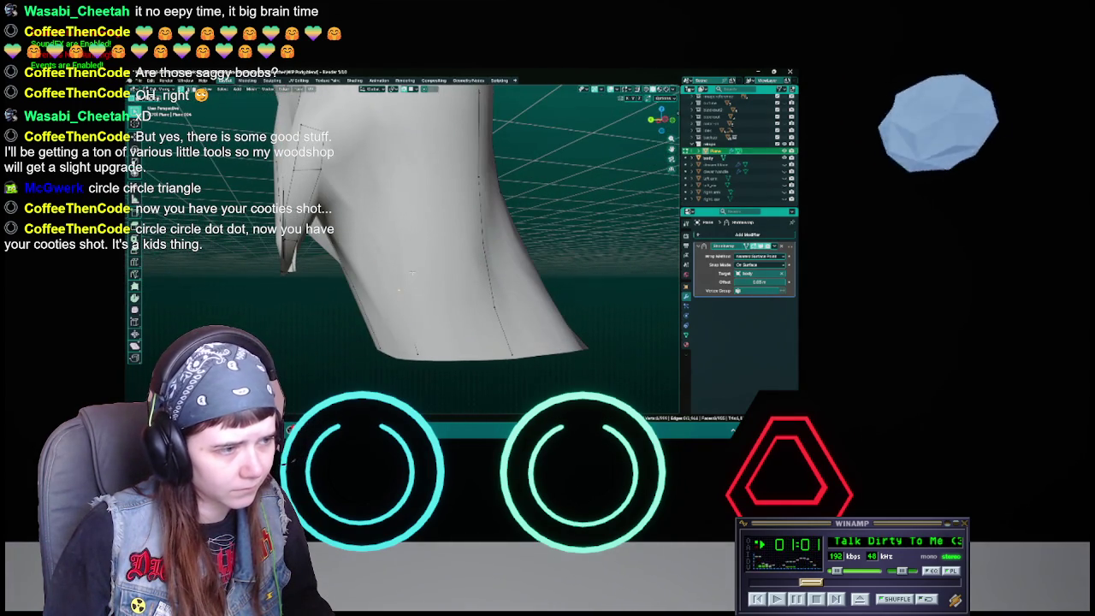
# Step: Move three pant-leg vertices to smooth the leg side, then view it in wireframe
pyautogui.press('g')
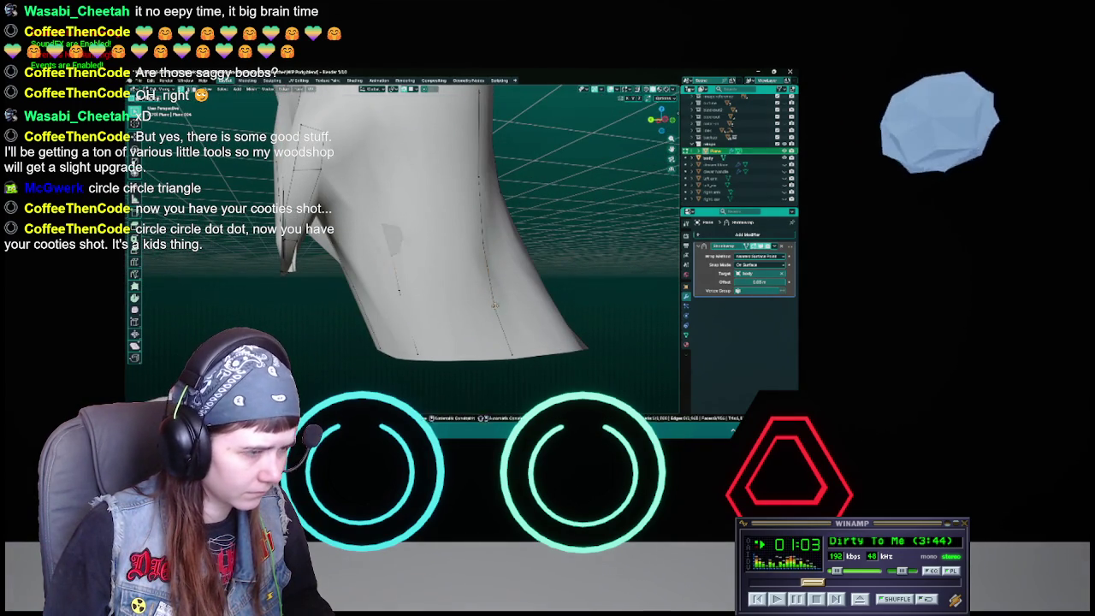
pyautogui.click(391, 239)
pyautogui.moveTo(391, 239); pyautogui.dragTo(454, 288, button='middle')
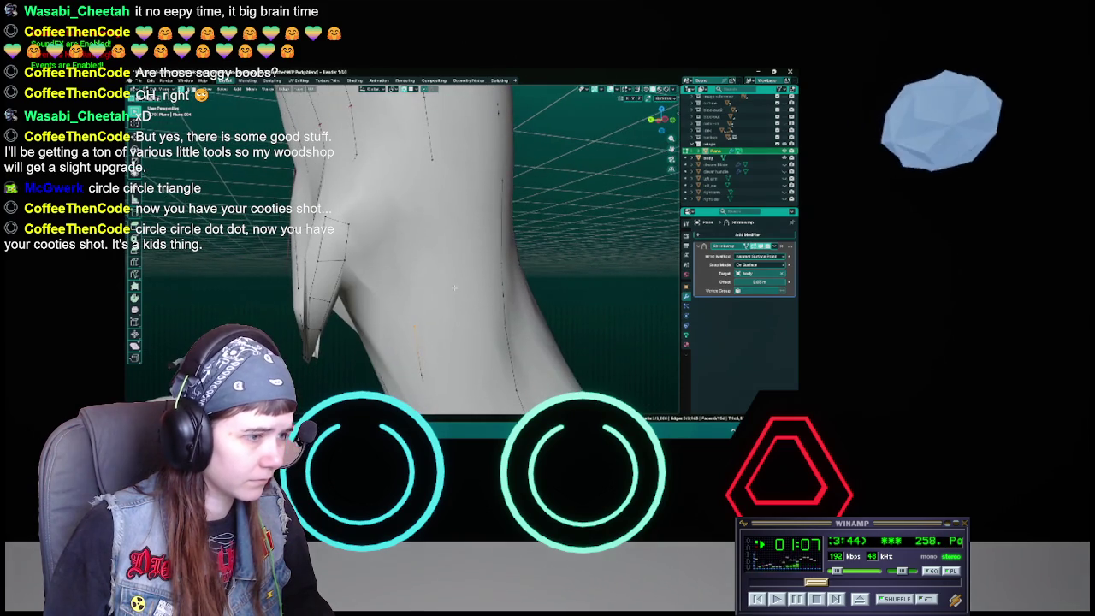
pyautogui.press('g')
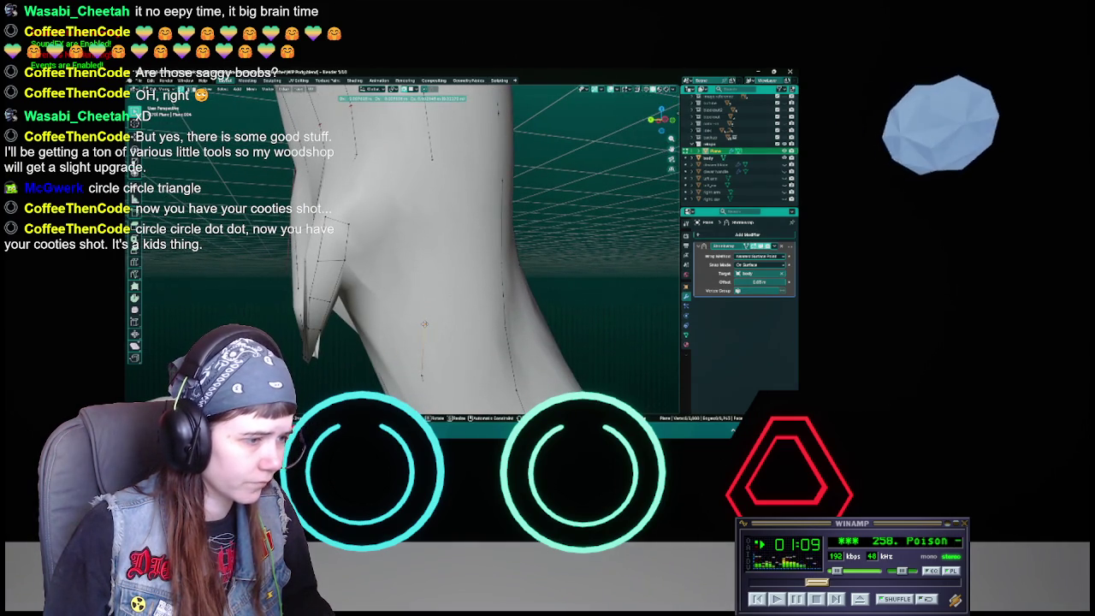
pyautogui.click(424, 324)
pyautogui.press('g')
pyautogui.click(429, 253)
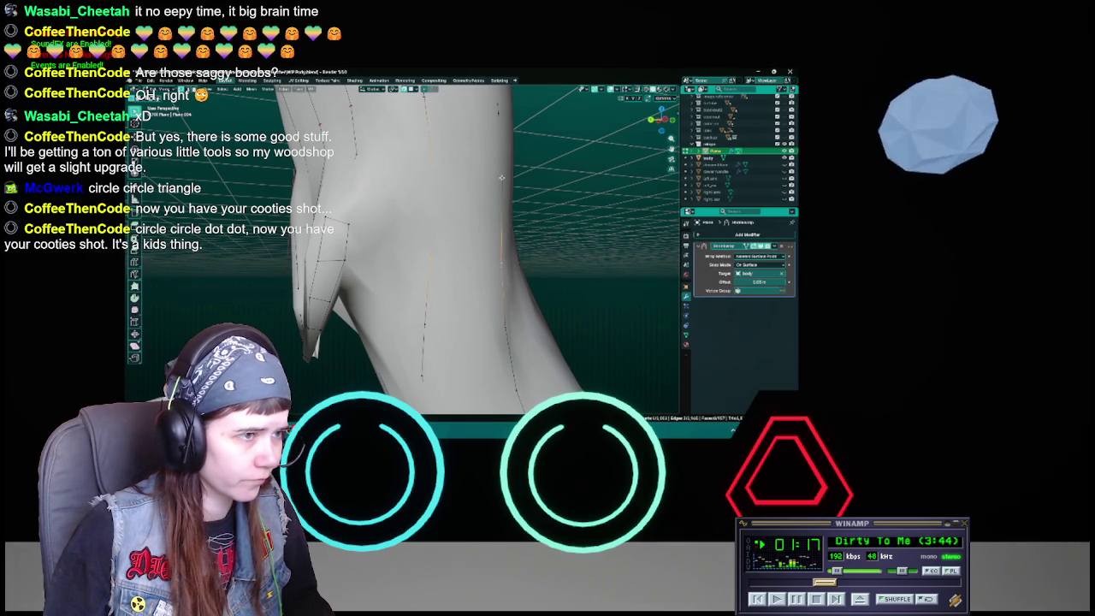
pyautogui.press('z')
pyautogui.click(390, 248)
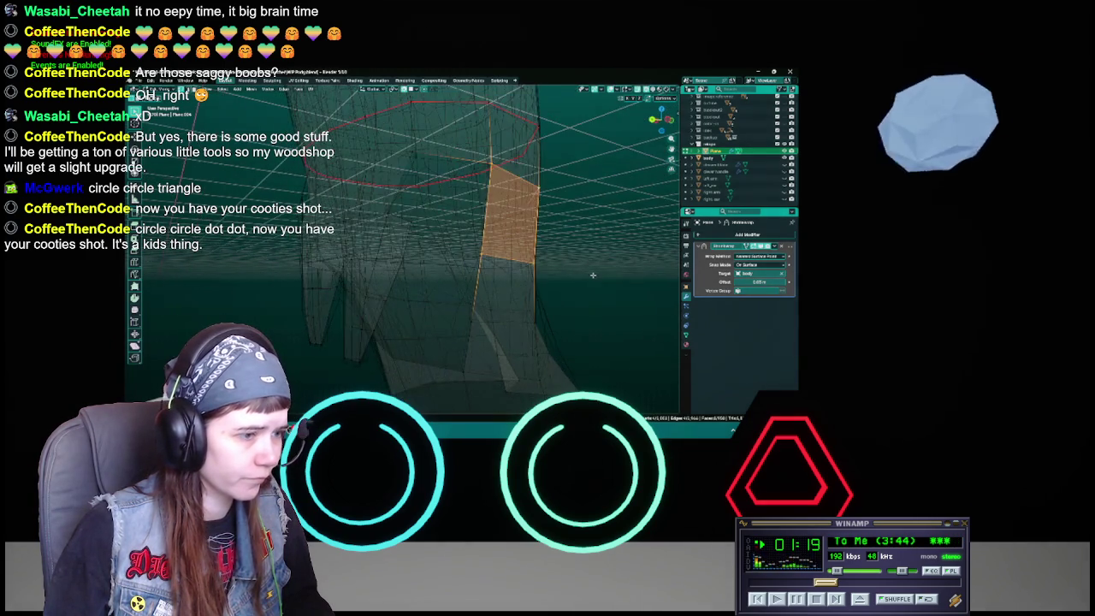
# Step: Deselect the face, return to solid shading and move one pant-leg vertex
pyautogui.moveTo(531, 283)
pyautogui.mouseDown(button='middle')
pyautogui.moveTo(434, 246)
pyautogui.moveTo(428, 180)
pyautogui.mouseUp(button='middle')
pyautogui.hotkey('alt', 'a')
pyautogui.press('z')
pyautogui.click(434, 205)
pyautogui.press('g')
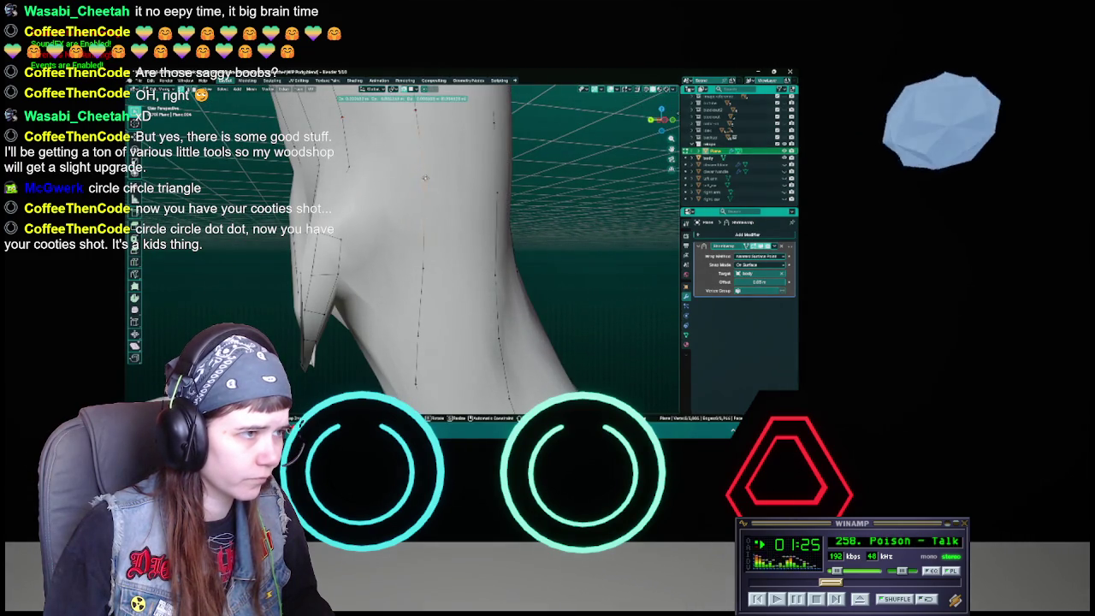
pyautogui.click(421, 177)
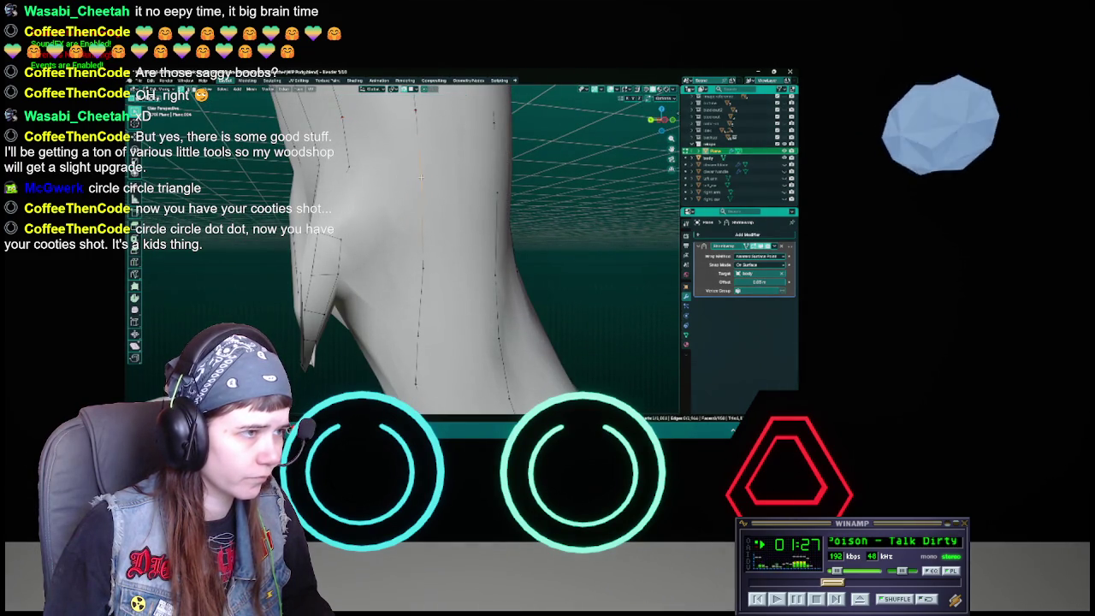
# Step: Save the work-in-progress file and switch the view to wireframe shading
pyautogui.moveTo(451, 236); pyautogui.dragTo(413, 233, button='middle')
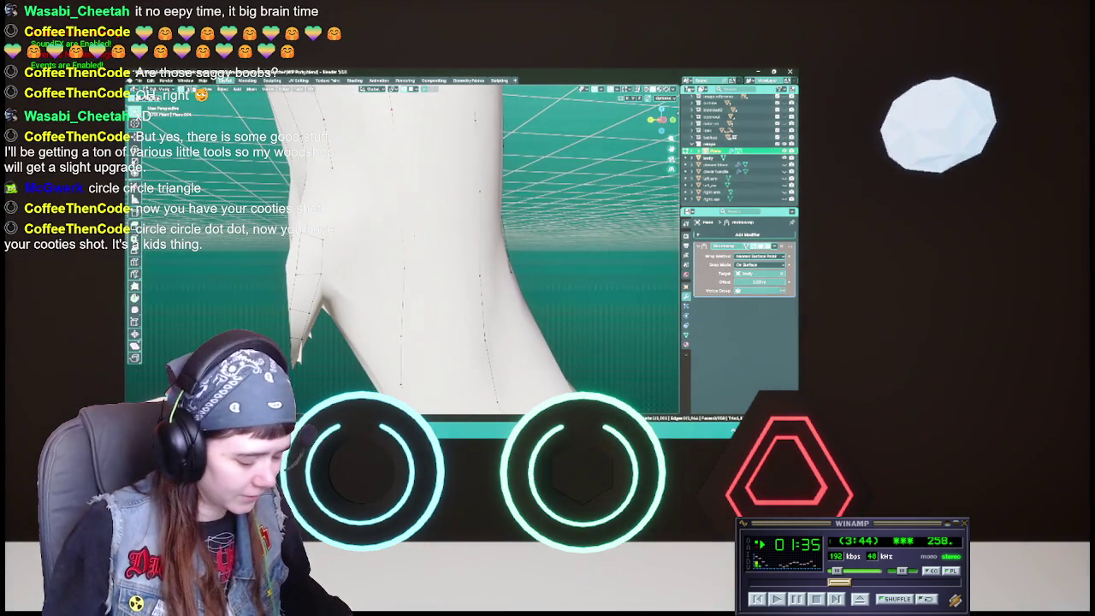
pyautogui.moveTo(413, 233)
pyautogui.mouseDown(button='middle')
pyautogui.moveTo(396, 250)
pyautogui.moveTo(402, 261)
pyautogui.moveTo(477, 272)
pyautogui.moveTo(452, 278)
pyautogui.moveTo(418, 257)
pyautogui.mouseUp(button='middle')
pyautogui.hotkey('ctrl', 's')
pyautogui.press('z')
pyautogui.click(340, 249)
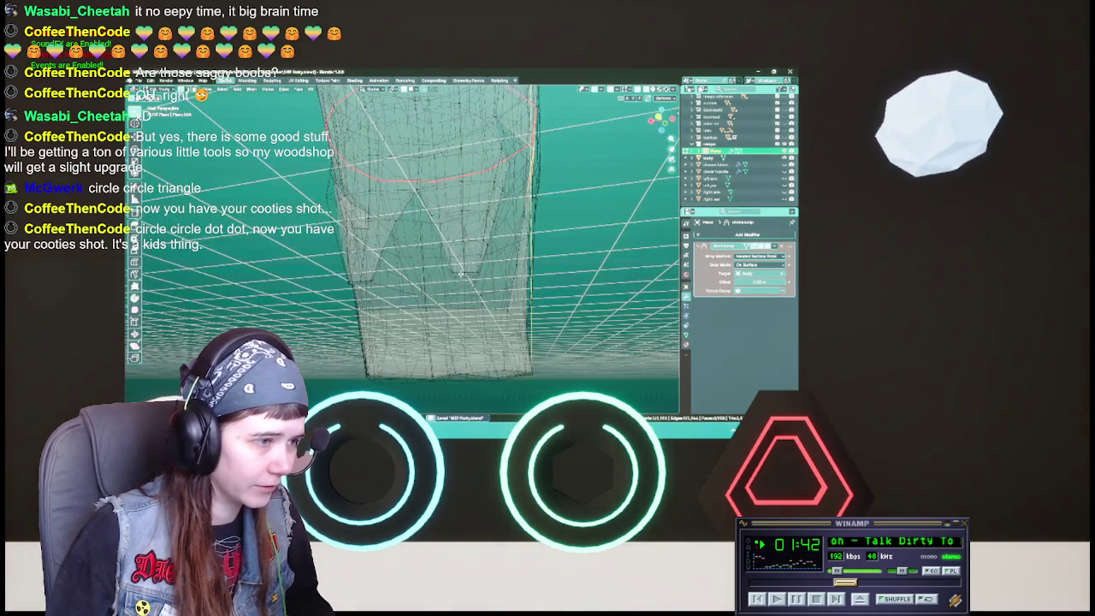
# Step: Select and move an edge at the pant-leg hem, then check it in solid shading from below
pyautogui.rightClick(421, 255)
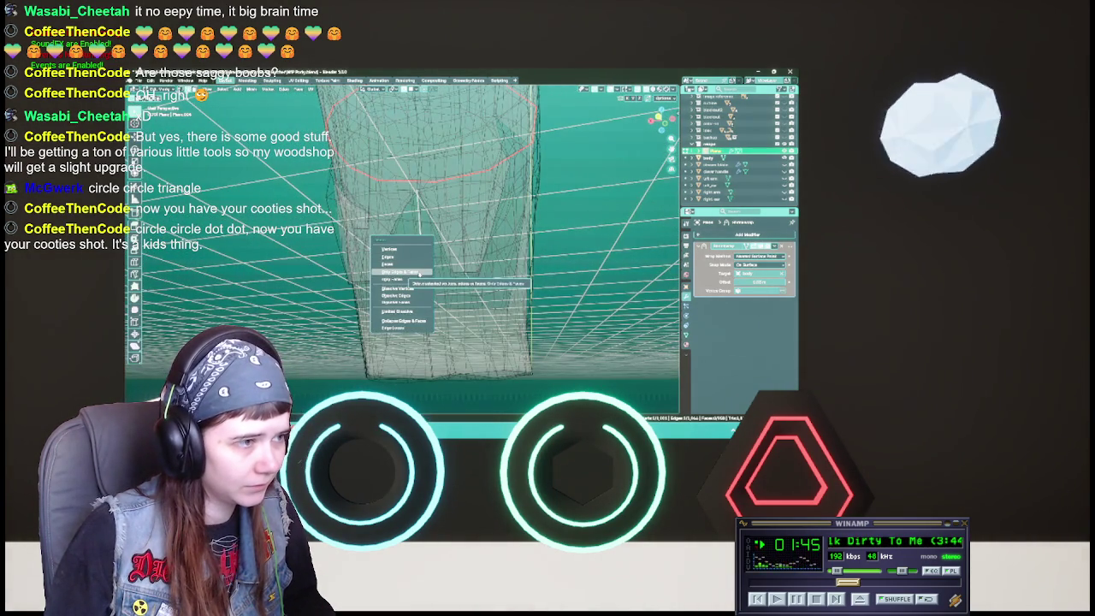
pyautogui.click(419, 272)
pyautogui.click(443, 286)
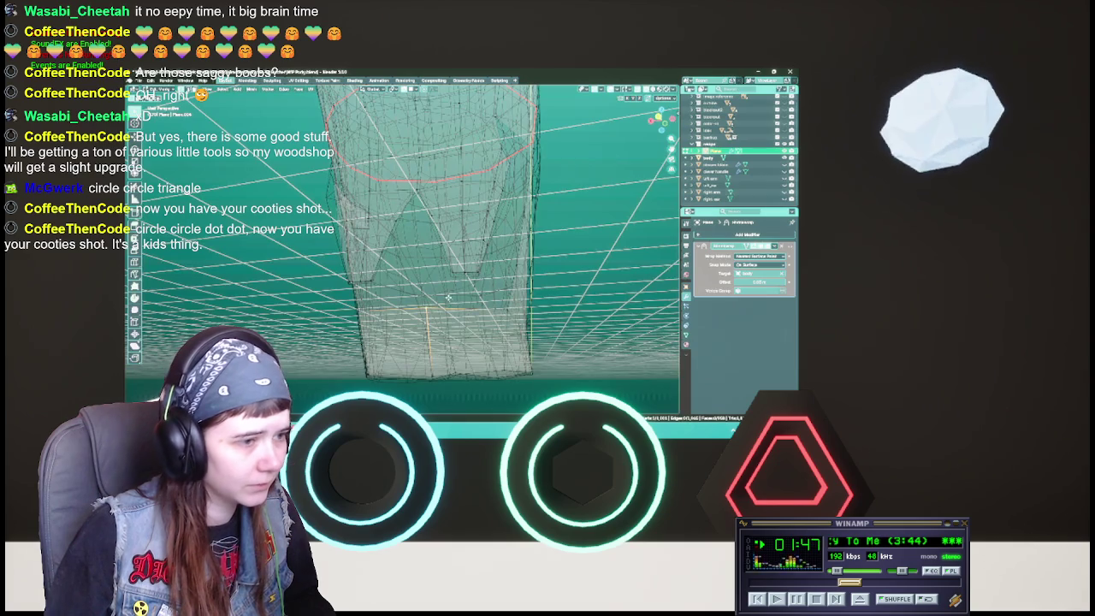
pyautogui.moveTo(448, 288); pyautogui.dragTo(459, 287, button='middle')
pyautogui.press('g')
pyautogui.click(458, 238)
pyautogui.hotkey('shift', 'z')
pyautogui.scroll(-2, 458, 239)
pyautogui.moveTo(458, 238); pyautogui.dragTo(476, 223, button='middle')
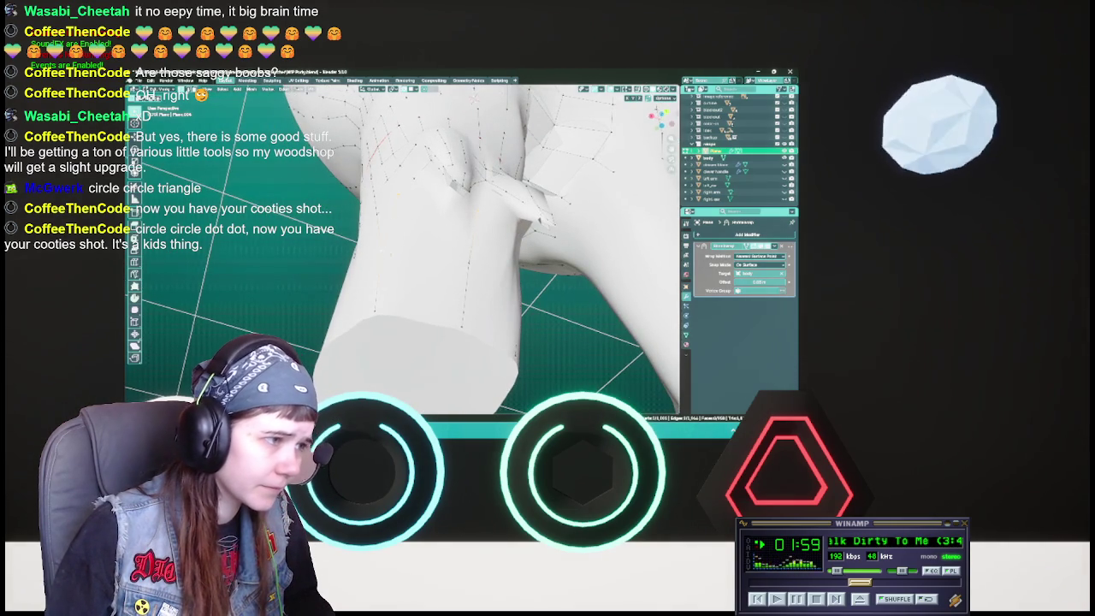
pyautogui.moveTo(476, 224); pyautogui.dragTo(486, 213, button='middle')
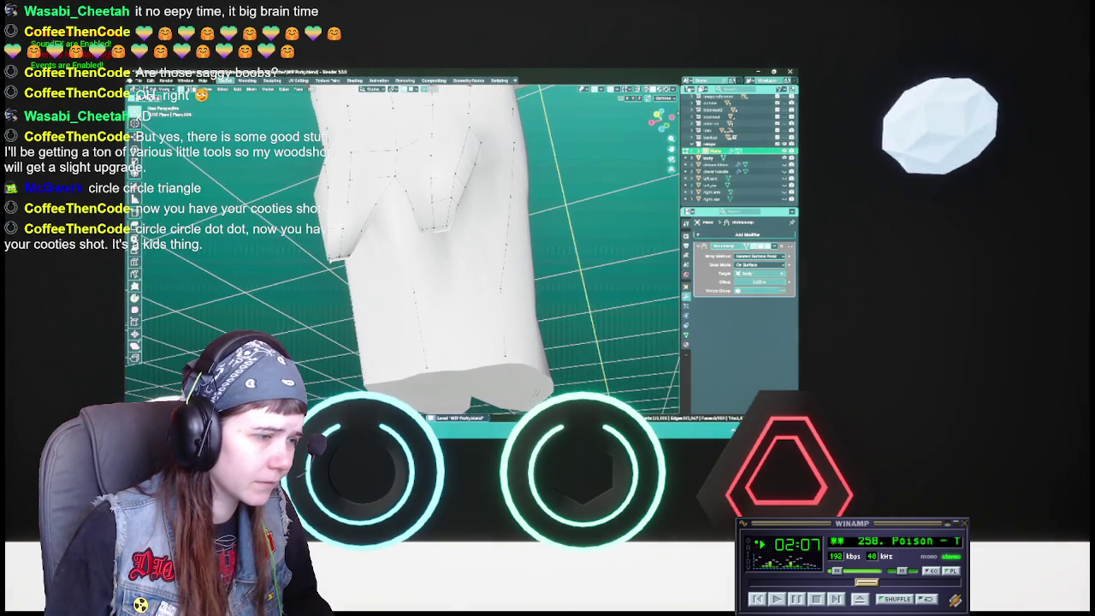
pyautogui.hotkey('alt', 'z')
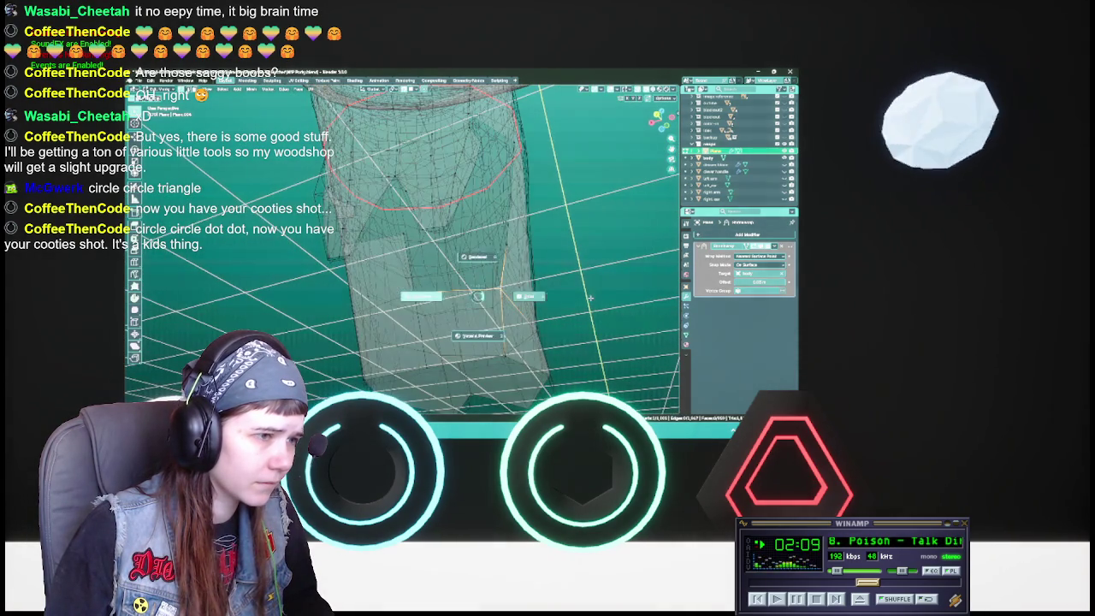
pyautogui.hotkey('alt', 'z')
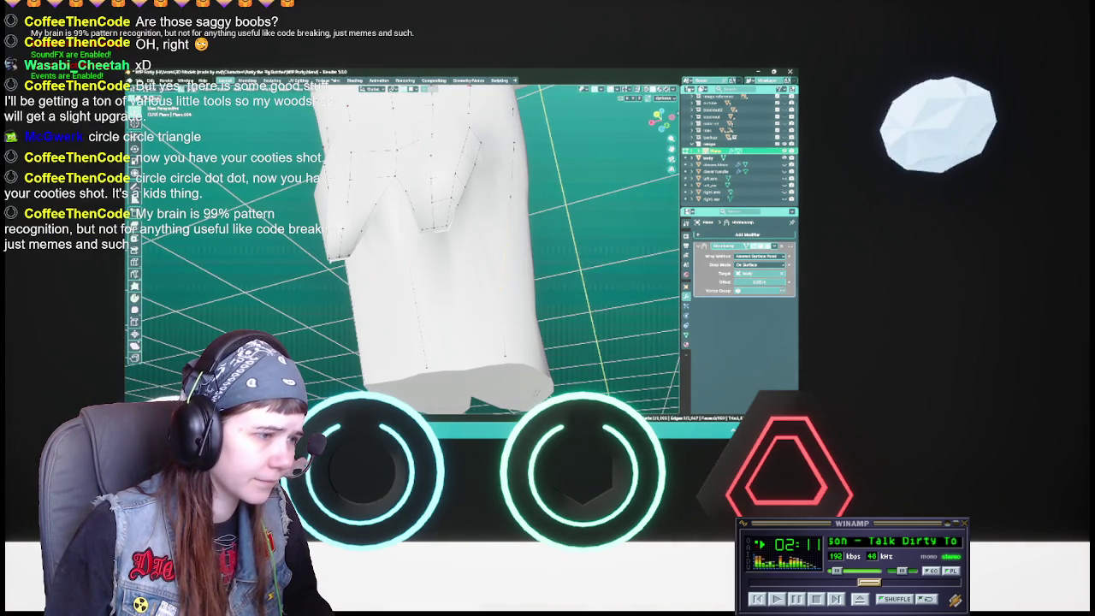
pyautogui.moveTo(487, 213); pyautogui.dragTo(489, 210, button='middle')
pyautogui.hotkey('ctrl', 's')
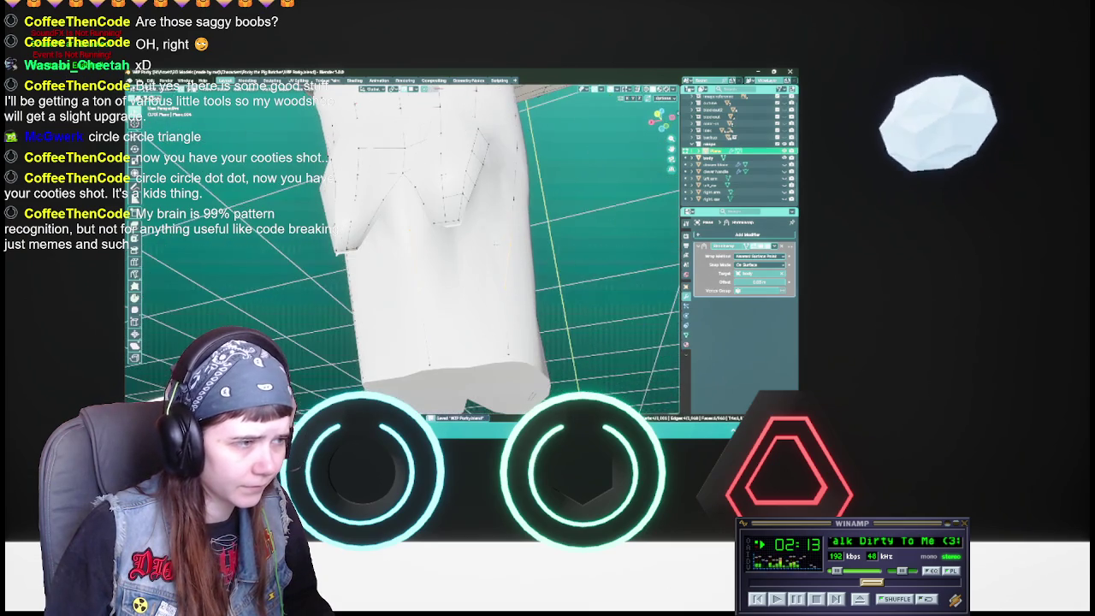
# Step: Inspect the chest clothing in X-ray and wireframe views, then return to solid shading
pyautogui.moveTo(430, 256)
pyautogui.mouseDown(button='middle')
pyautogui.moveTo(430, 244)
pyautogui.moveTo(436, 265)
pyautogui.moveTo(433, 235)
pyautogui.moveTo(427, 248)
pyautogui.moveTo(487, 282)
pyautogui.moveTo(383, 191)
pyautogui.moveTo(401, 210)
pyautogui.moveTo(387, 196)
pyautogui.moveTo(395, 179)
pyautogui.moveTo(427, 197)
pyautogui.mouseUp(button='middle')
pyautogui.hotkey('alt', 'z')
pyautogui.hotkey('alt', 'z')
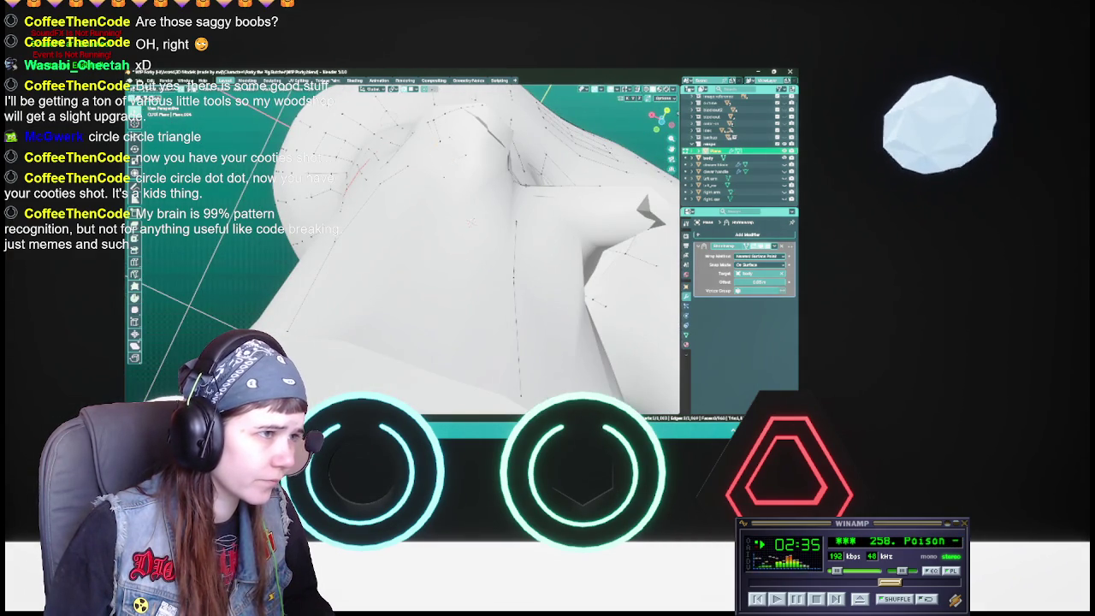
pyautogui.moveTo(427, 196)
pyautogui.mouseDown(button='middle')
pyautogui.moveTo(402, 197)
pyautogui.moveTo(401, 242)
pyautogui.moveTo(415, 198)
pyautogui.moveTo(448, 238)
pyautogui.moveTo(419, 251)
pyautogui.moveTo(436, 228)
pyautogui.mouseUp(button='middle')
pyautogui.press('z')
pyautogui.click(347, 197)
pyautogui.hotkey('shift', 'z')
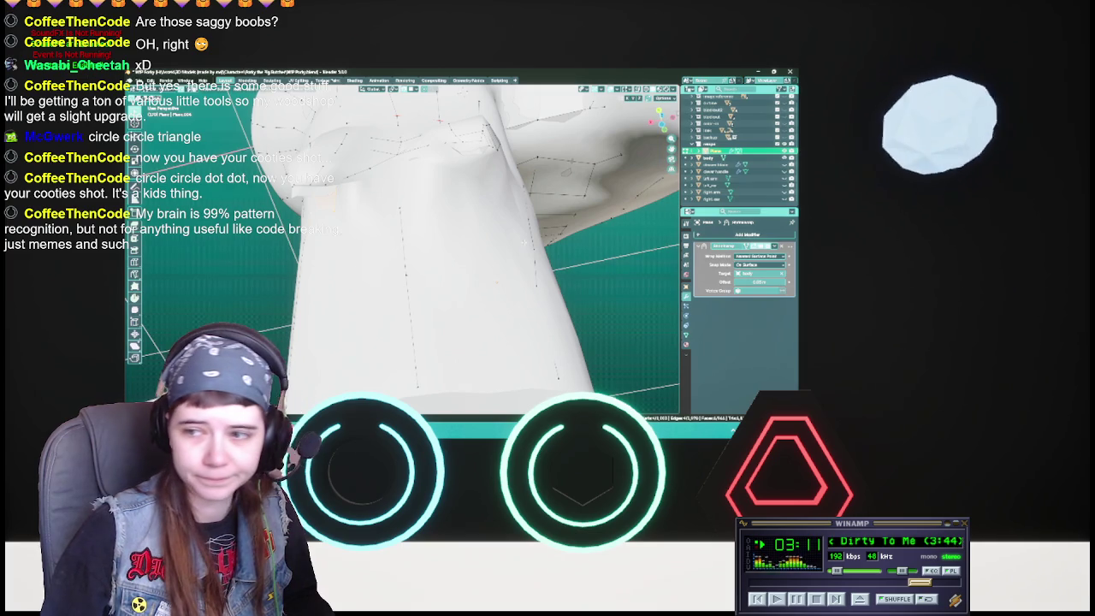
# Step: Save WIP Porky.blend while viewing the torso, shoulder and neck
pyautogui.moveTo(479, 257); pyautogui.dragTo(513, 248, button='middle')
pyautogui.hotkey('ctrl', 's')
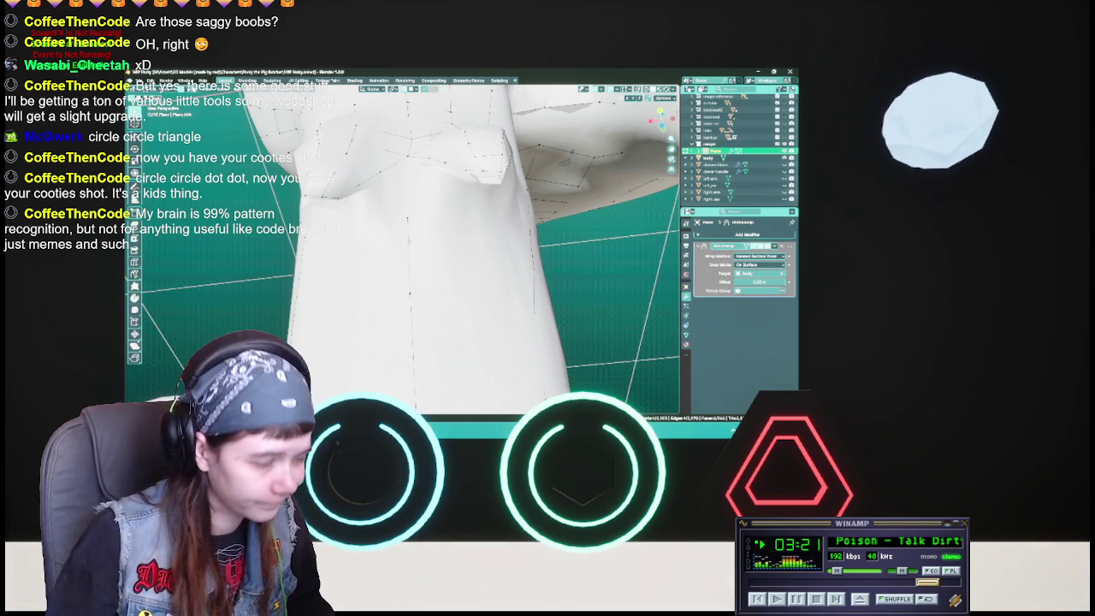
pyautogui.moveTo(479, 256); pyautogui.dragTo(504, 248, button='middle')
pyautogui.moveTo(402, 248); pyautogui.dragTo(496, 226, button='middle')
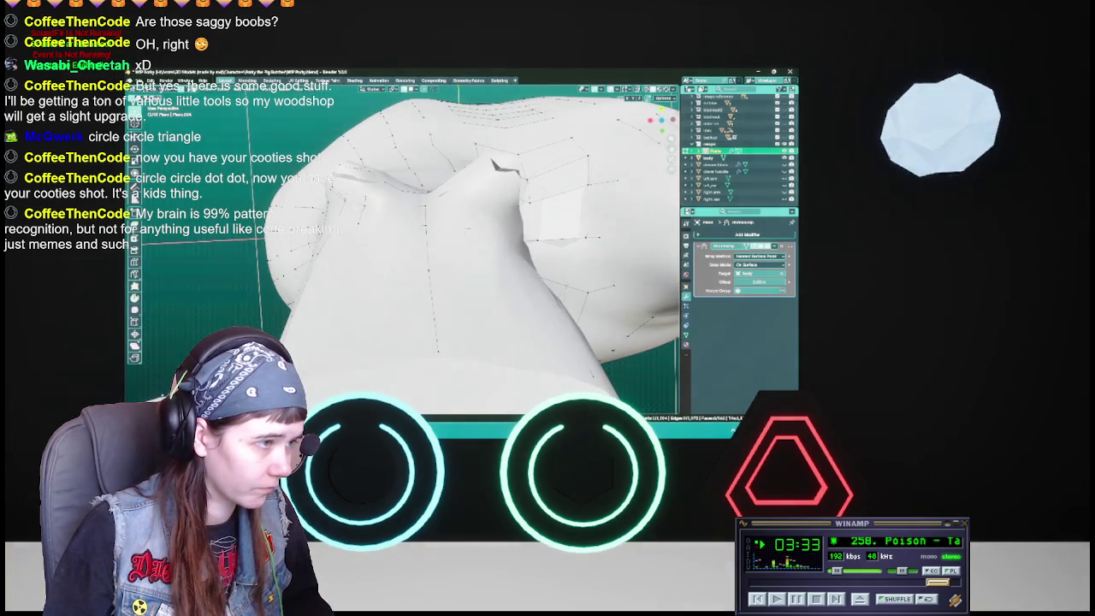
pyautogui.moveTo(424, 207)
pyautogui.mouseDown(button='middle')
pyautogui.moveTo(463, 217)
pyautogui.moveTo(505, 155)
pyautogui.mouseUp(button='middle')
pyautogui.moveTo(461, 214)
pyautogui.mouseDown(button='middle')
pyautogui.moveTo(401, 238)
pyautogui.moveTo(419, 256)
pyautogui.mouseUp(button='middle')
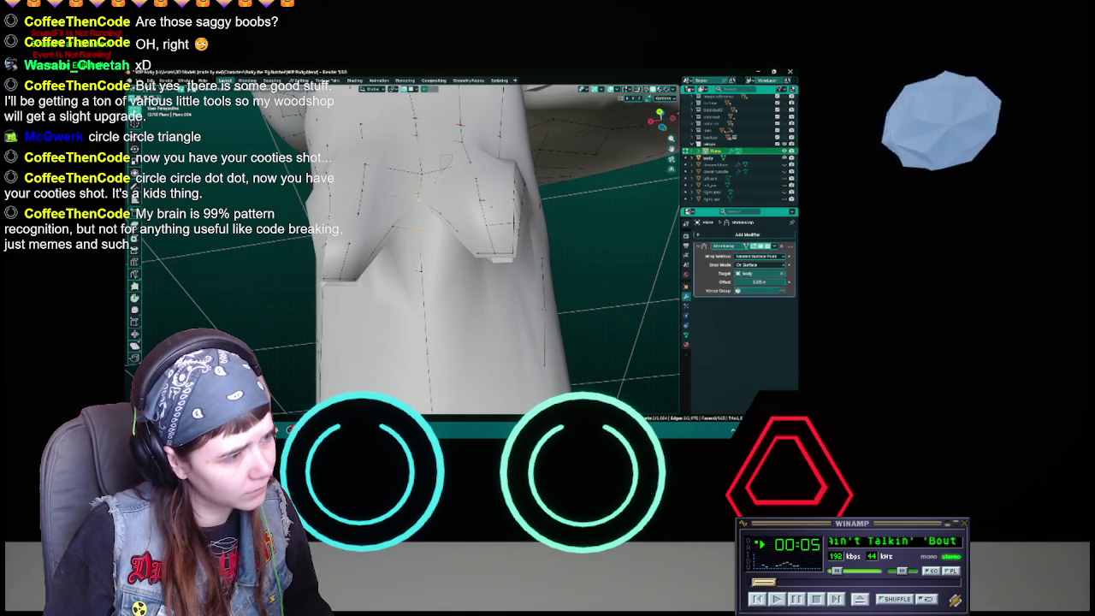
pyautogui.moveTo(452, 271)
pyautogui.mouseDown(button='middle')
pyautogui.moveTo(465, 124)
pyautogui.moveTo(542, 279)
pyautogui.mouseUp(button='middle')
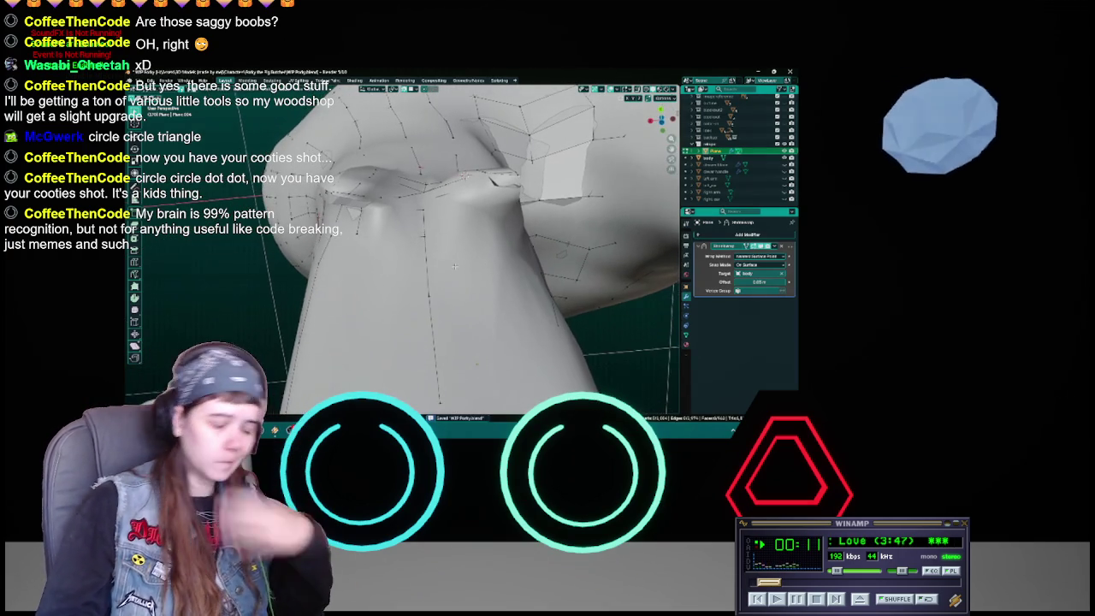
# Step: View the neck area in wireframe and save the file
pyautogui.press('z')
pyautogui.click(409, 295)
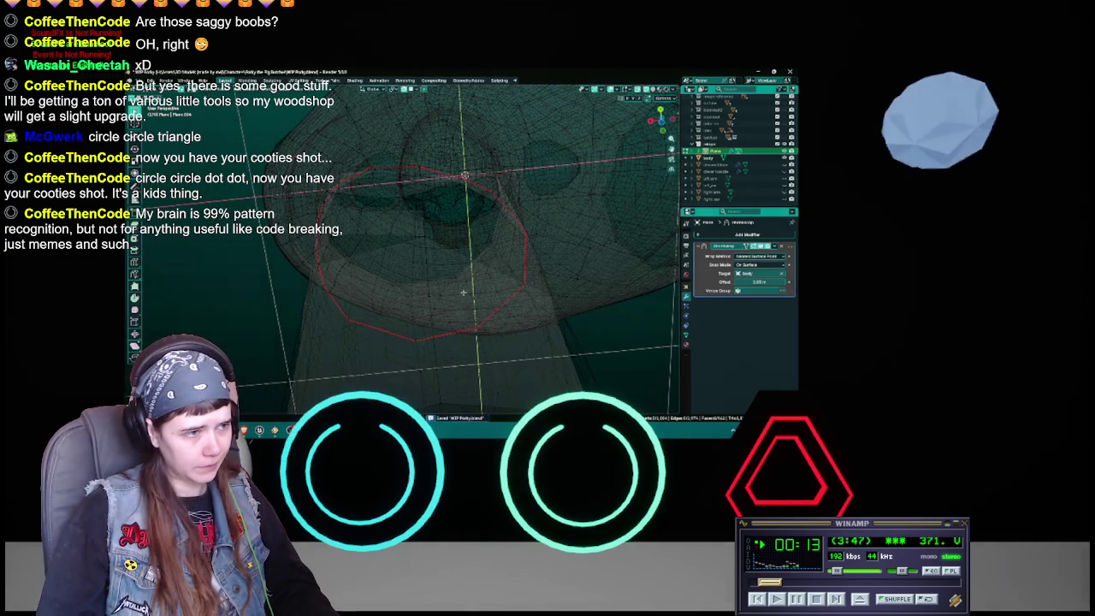
pyautogui.moveTo(409, 295); pyautogui.dragTo(416, 297, button='middle')
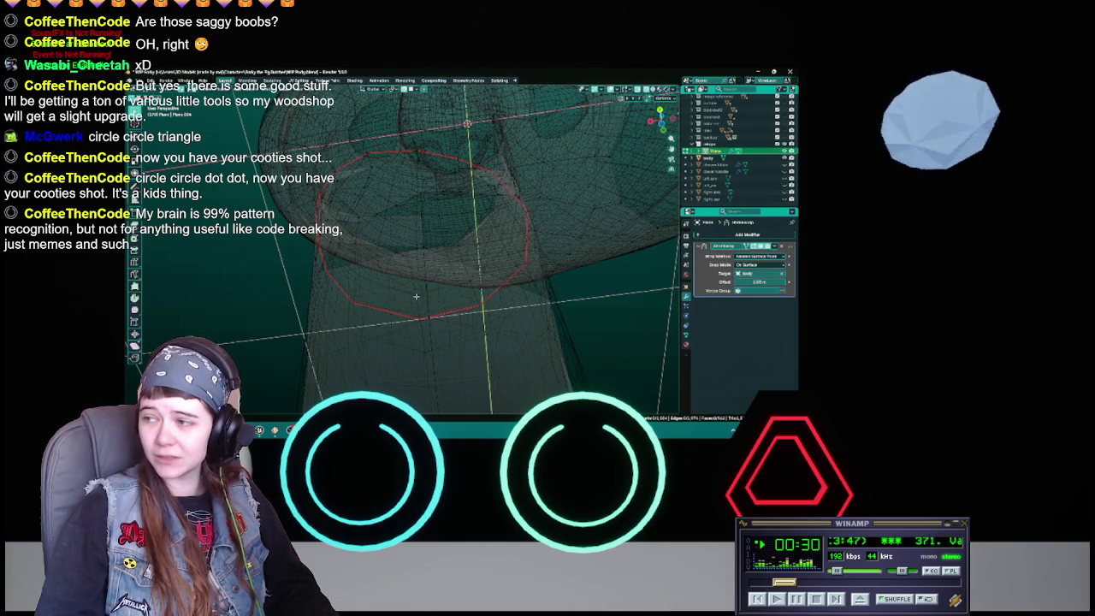
pyautogui.moveTo(416, 297)
pyautogui.mouseDown(button='middle')
pyautogui.moveTo(445, 300)
pyautogui.moveTo(404, 299)
pyautogui.moveTo(415, 326)
pyautogui.moveTo(425, 242)
pyautogui.mouseUp(button='middle')
pyautogui.hotkey('alt', 'z')
pyautogui.hotkey('ctrl', 's')
# Step: Fill a triangular face between the three neck vertices in X-ray, then turn X-ray off
pyautogui.hotkey('alt', 'z')
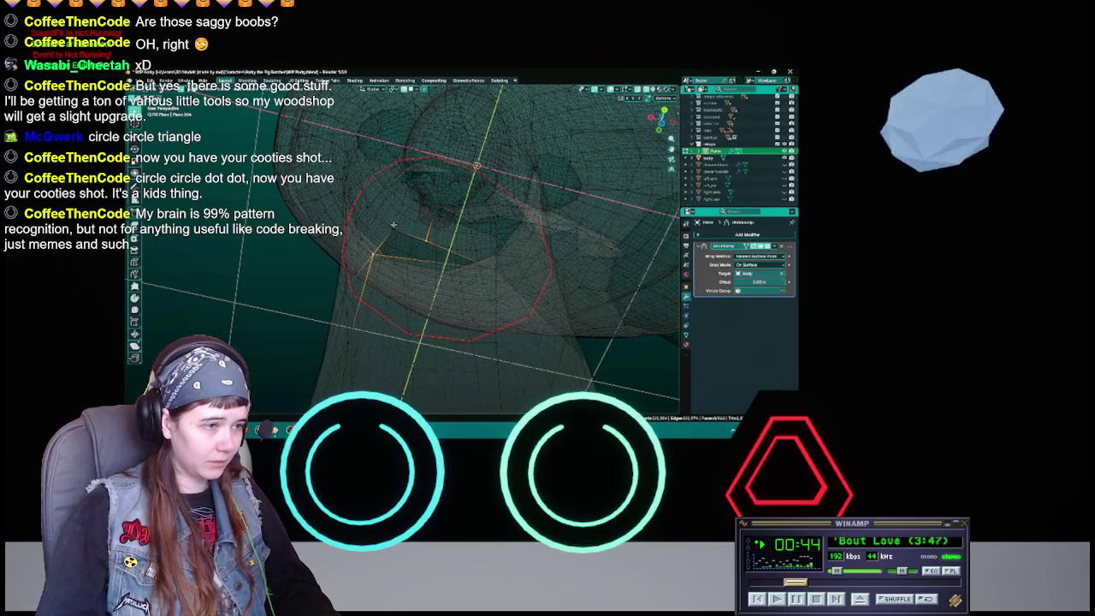
pyautogui.press('f')
pyautogui.moveTo(394, 225); pyautogui.dragTo(419, 256, button='middle')
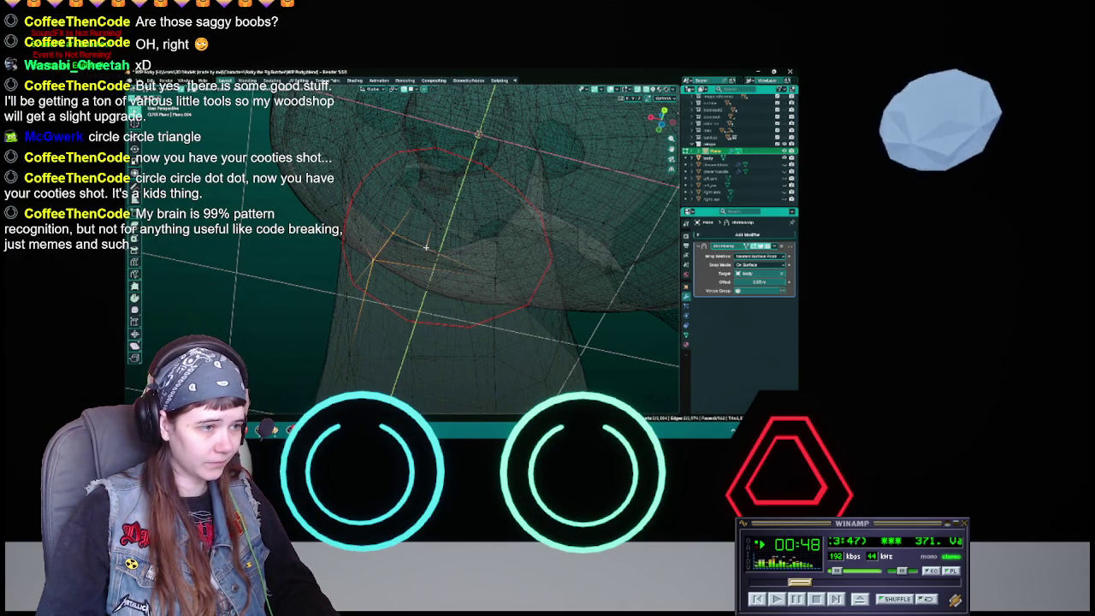
pyautogui.moveTo(426, 247); pyautogui.dragTo(470, 136, button='middle')
pyautogui.hotkey('alt', 'z')
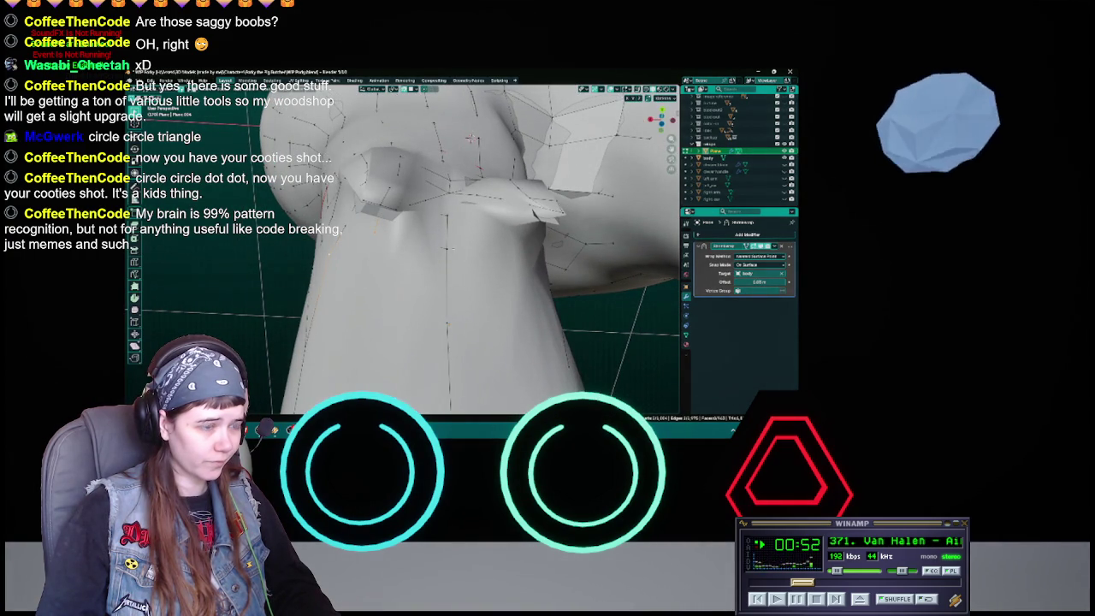
# Step: Toggle outliner visibility, apply a context-menu edge operation on the neck edges, then return to object mode
pyautogui.moveTo(470, 138); pyautogui.dragTo(513, 214, button='middle')
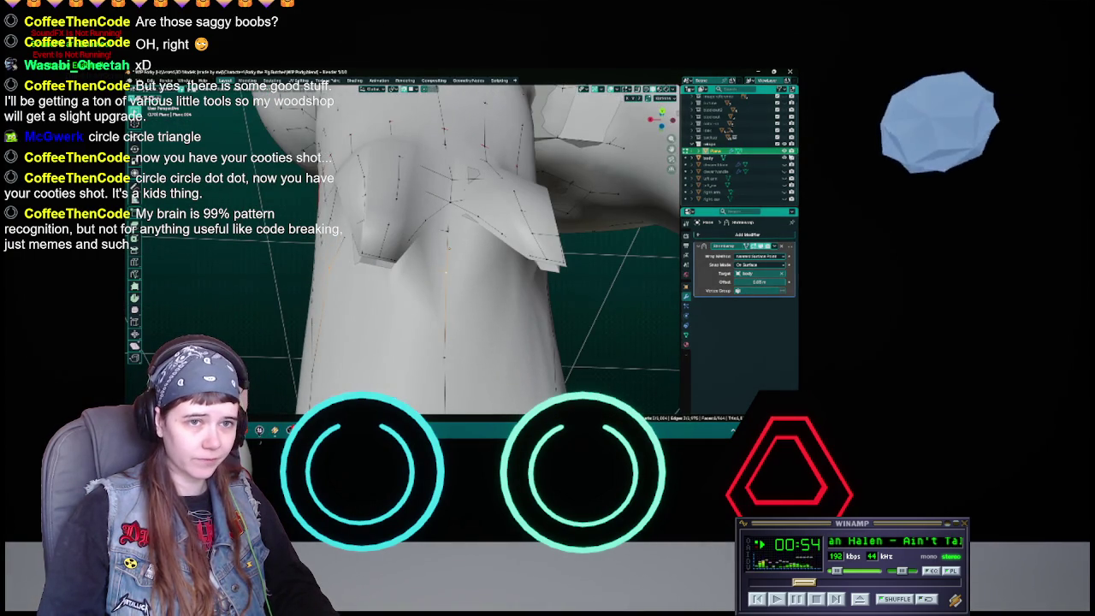
pyautogui.click(784, 158)
pyautogui.moveTo(479, 257)
pyautogui.mouseDown(button='middle')
pyautogui.moveTo(260, 304)
pyautogui.moveTo(310, 277)
pyautogui.mouseUp(button='middle')
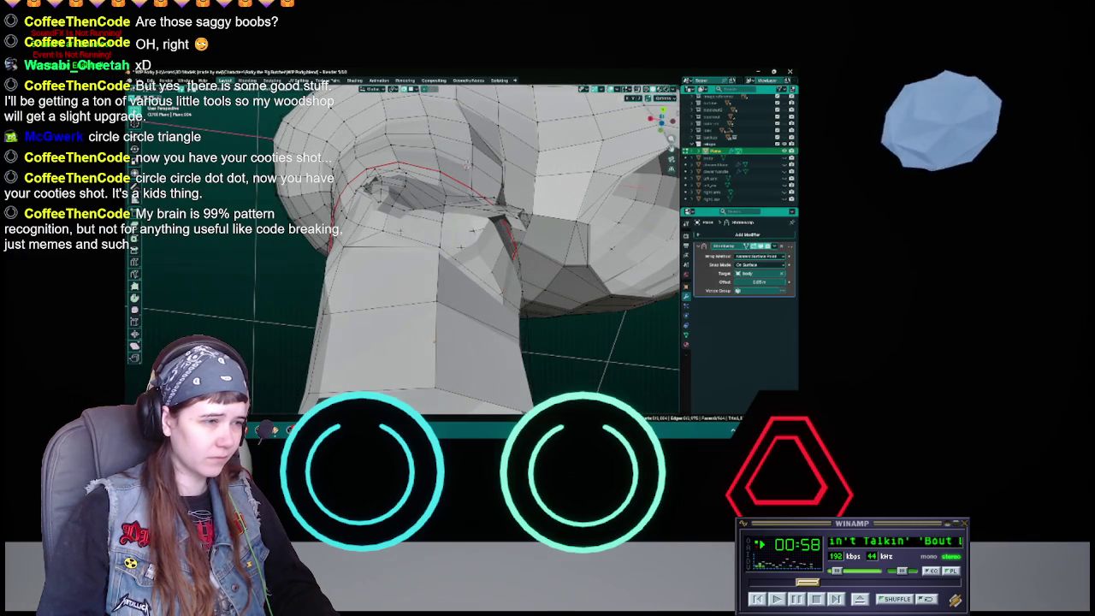
pyautogui.rightClick(354, 236)
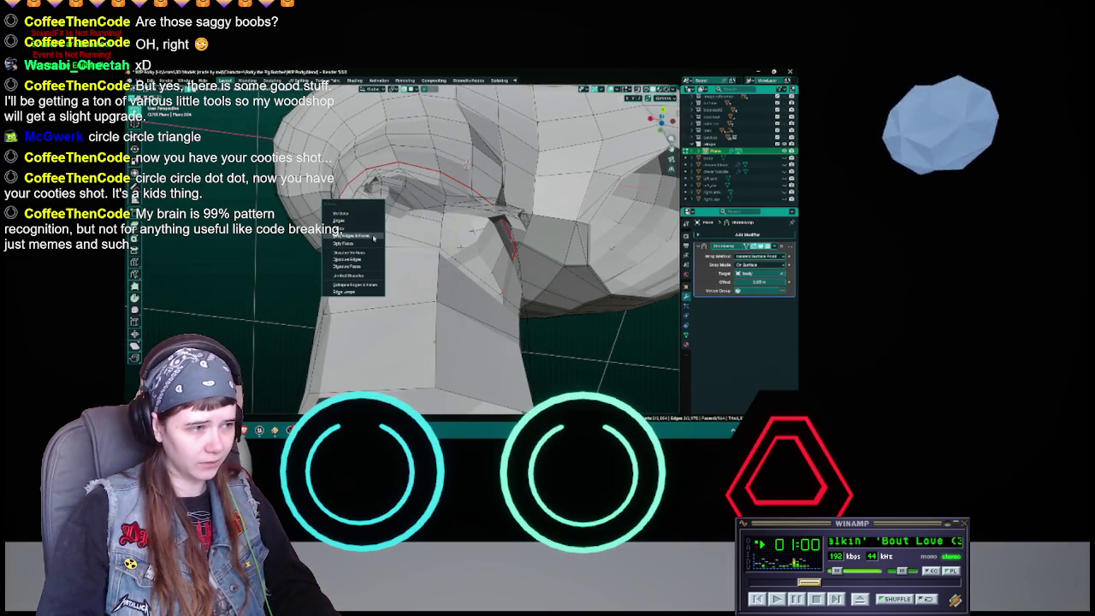
pyautogui.click(355, 236)
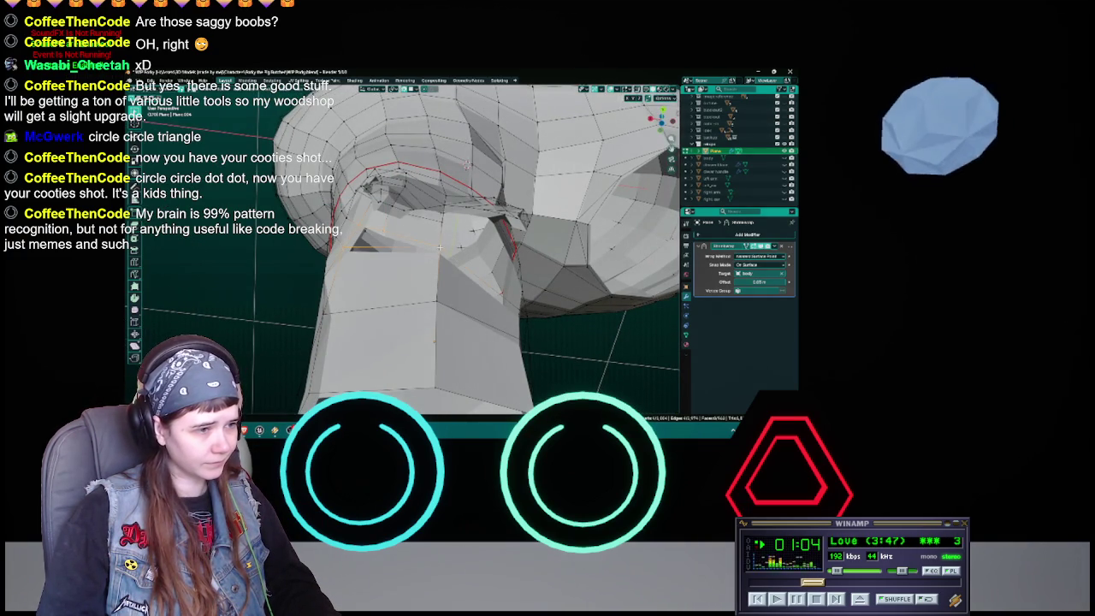
pyautogui.moveTo(459, 247)
pyautogui.mouseDown(button='middle')
pyautogui.moveTo(428, 282)
pyautogui.moveTo(410, 337)
pyautogui.moveTo(370, 298)
pyautogui.moveTo(479, 256)
pyautogui.mouseUp(button='middle')
pyautogui.press('Tab')
pyautogui.press('Tab')
pyautogui.press('Tab')
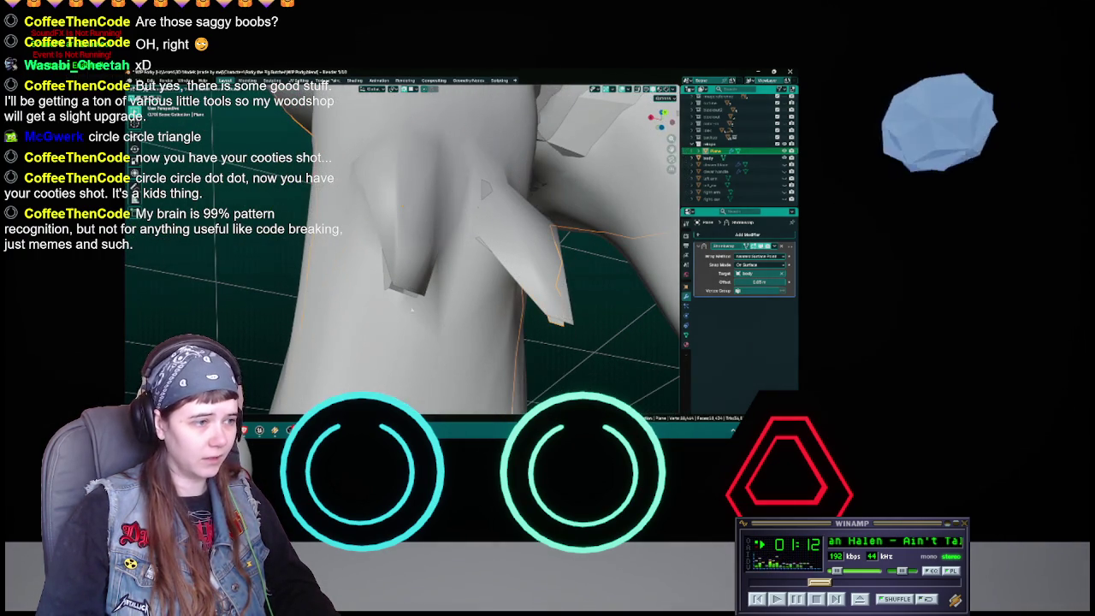
pyautogui.moveTo(481, 186)
pyautogui.mouseDown(button='middle')
pyautogui.moveTo(384, 274)
pyautogui.moveTo(454, 332)
pyautogui.moveTo(499, 349)
pyautogui.moveTo(381, 326)
pyautogui.mouseUp(button='middle')
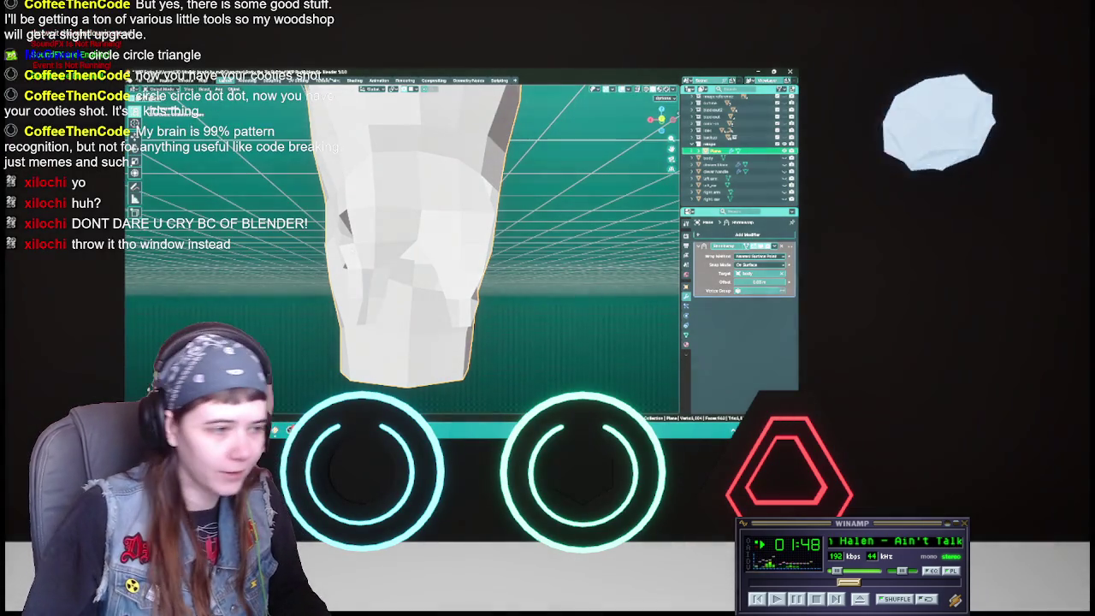
# Step: Enter Edit Mode and inspect the seams from the neck down the torso to the pant-leg hems
pyautogui.moveTo(381, 326)
pyautogui.mouseDown(button='middle')
pyautogui.moveTo(436, 287)
pyautogui.moveTo(438, 227)
pyautogui.mouseUp(button='middle')
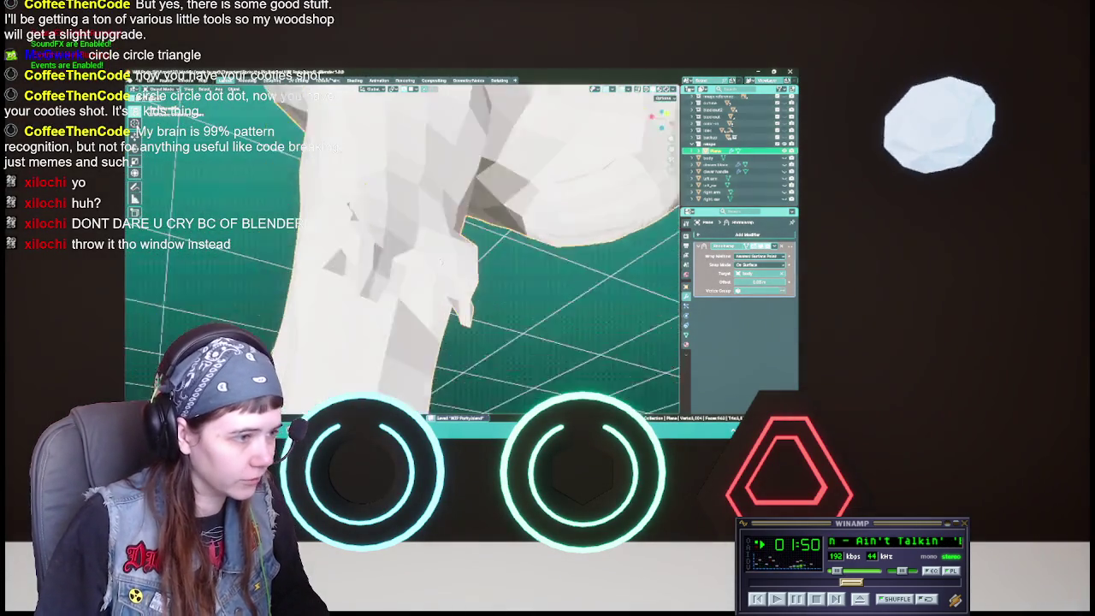
pyautogui.press('Tab')
pyautogui.moveTo(439, 227); pyautogui.dragTo(411, 214, button='middle')
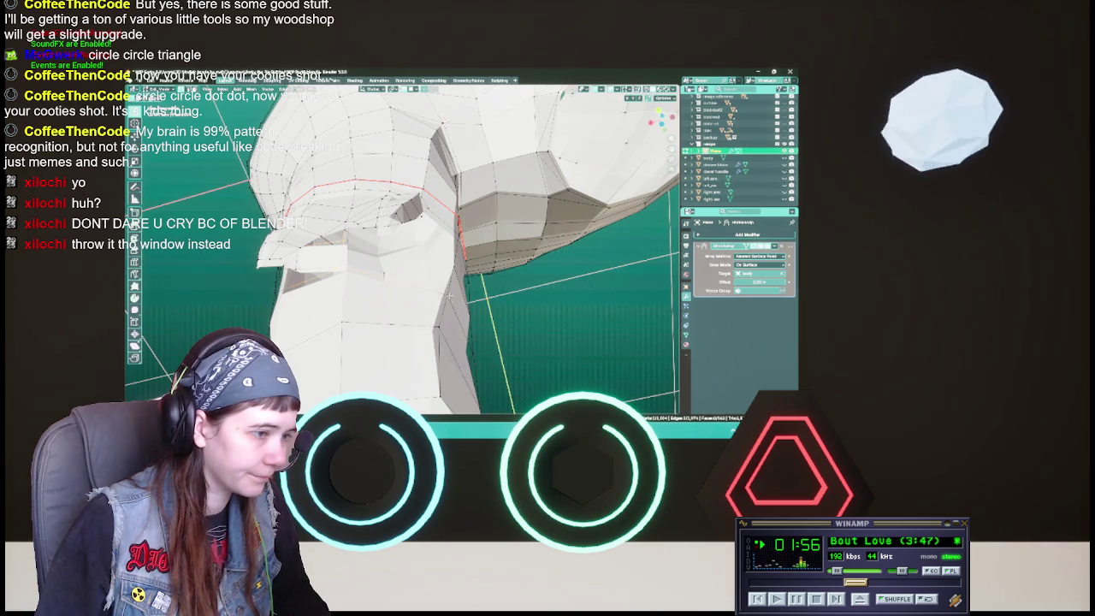
pyautogui.moveTo(410, 213)
pyautogui.mouseDown(button='middle')
pyautogui.moveTo(441, 277)
pyautogui.moveTo(385, 201)
pyautogui.moveTo(429, 229)
pyautogui.mouseUp(button='middle')
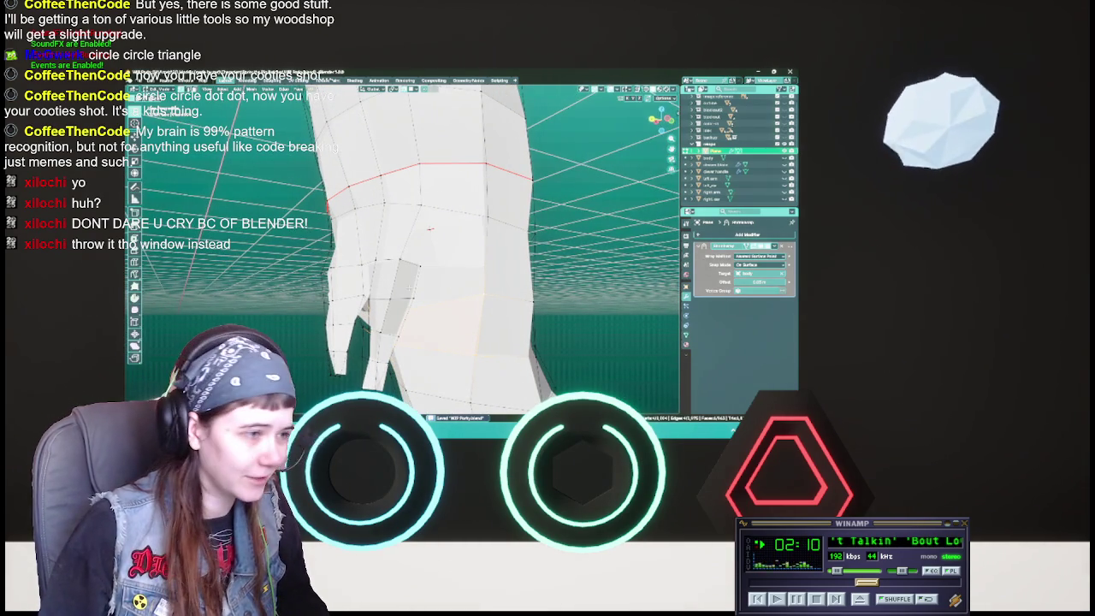
pyautogui.moveTo(430, 228); pyautogui.dragTo(453, 233, button='middle')
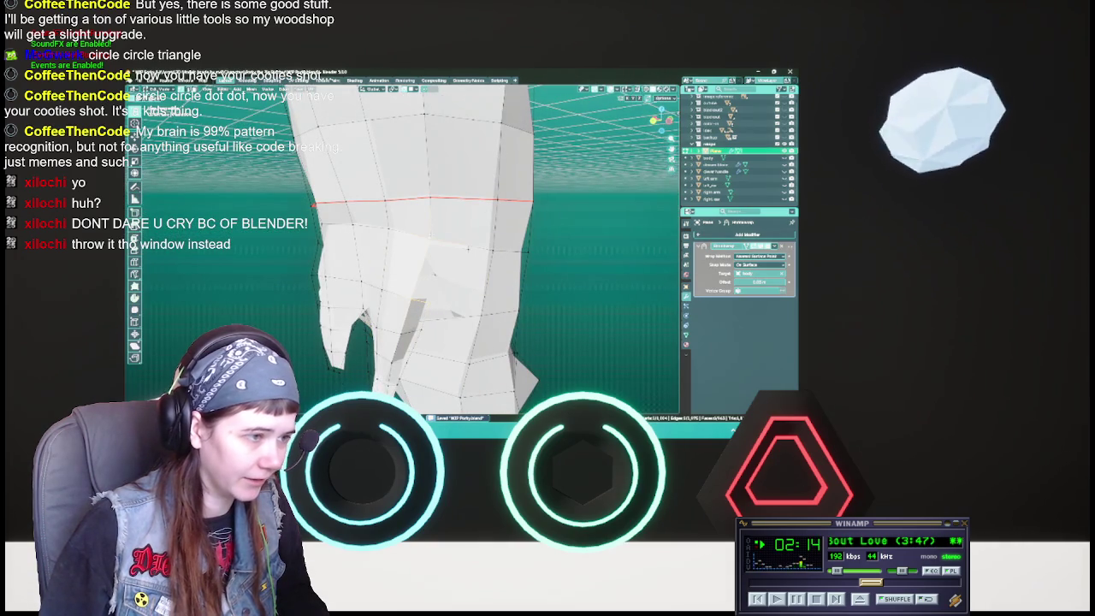
pyautogui.moveTo(467, 248)
pyautogui.mouseDown(button='middle')
pyautogui.moveTo(516, 285)
pyautogui.moveTo(423, 278)
pyautogui.moveTo(417, 227)
pyautogui.mouseUp(button='middle')
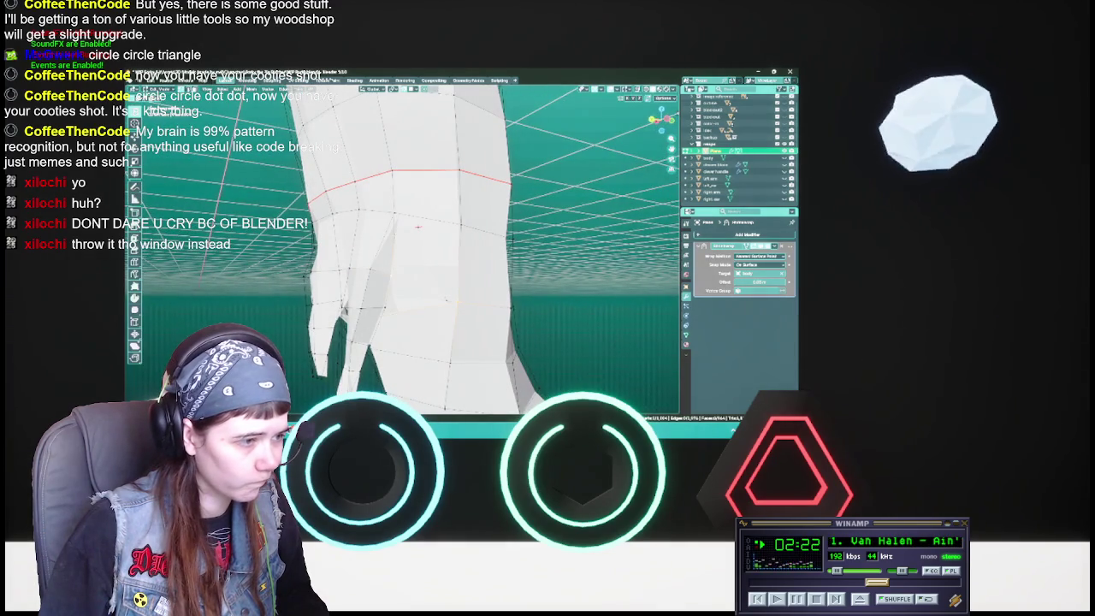
pyautogui.moveTo(418, 226)
pyautogui.mouseDown(button='middle')
pyautogui.moveTo(261, 308)
pyautogui.moveTo(451, 330)
pyautogui.mouseUp(button='middle')
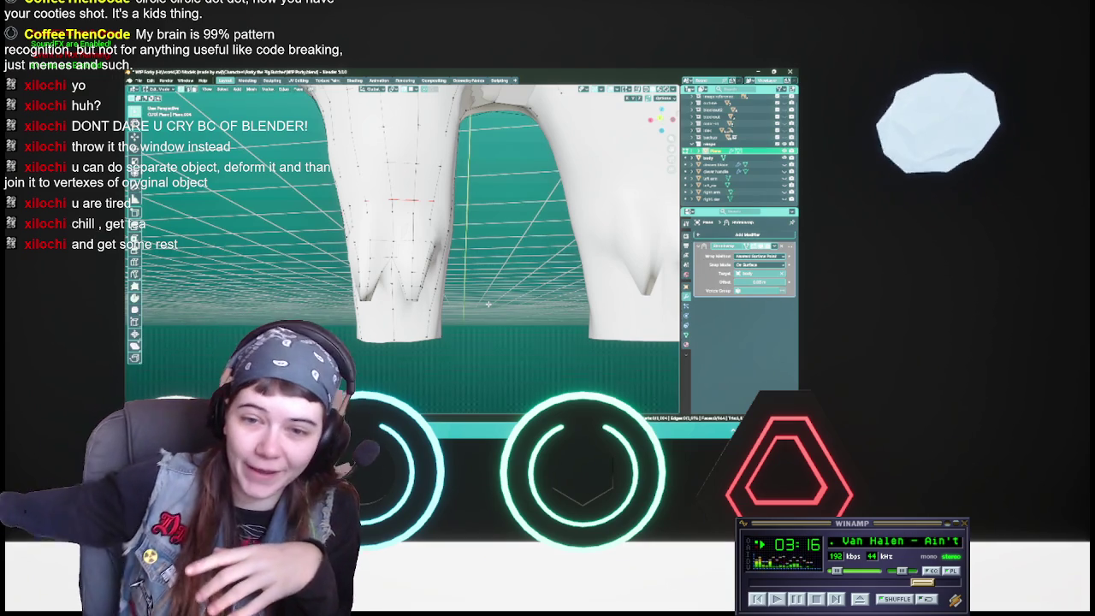
# Step: Save WIP Porky.blend while viewing the notched pant-leg hems
pyautogui.moveTo(487, 303); pyautogui.dragTo(488, 276, button='middle')
pyautogui.hotkey('ctrl', 's')
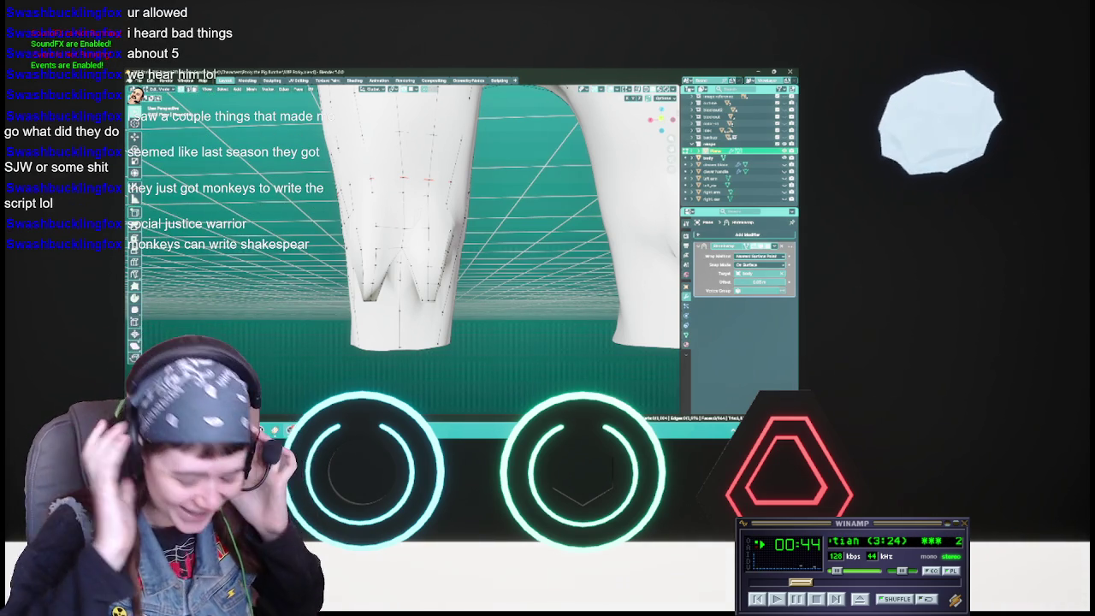
# Step: Save WIP Party.blend, then toggle X-ray see-through shading on the clothing mesh
pyautogui.moveTo(453, 286)
pyautogui.mouseDown(button='middle')
pyautogui.moveTo(492, 286)
pyautogui.moveTo(432, 282)
pyautogui.moveTo(423, 302)
pyautogui.moveTo(438, 261)
pyautogui.moveTo(433, 227)
pyautogui.moveTo(345, 277)
pyautogui.moveTo(429, 250)
pyautogui.moveTo(423, 262)
pyautogui.moveTo(451, 225)
pyautogui.mouseUp(button='middle')
pyautogui.hotkey('ctrl', 's')
pyautogui.press('z')
pyautogui.click(432, 270)
pyautogui.hotkey('alt', 'z')
pyautogui.hotkey('alt', 'z')
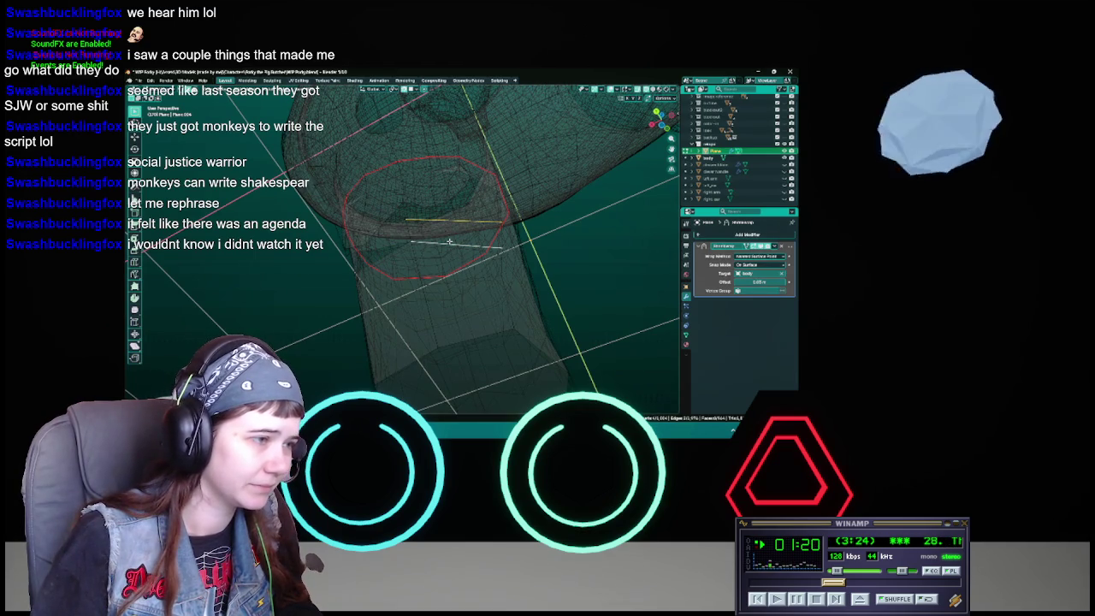
# Step: Delete only the edges and faces of the selected geometry
pyautogui.press('x')
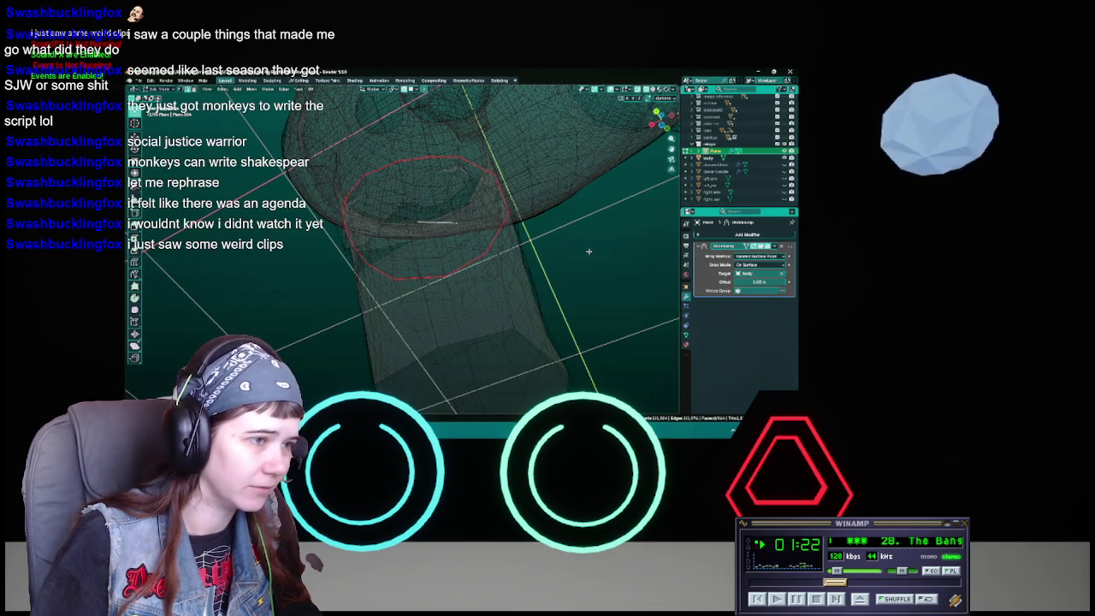
pyautogui.press('x')
pyautogui.click(450, 218)
# Step: Return the clothing mesh to solid shading, viewed from below, and save WIP Porky.blend
pyautogui.moveTo(450, 218)
pyautogui.mouseDown(button='middle')
pyautogui.moveTo(464, 248)
pyautogui.moveTo(538, 314)
pyautogui.moveTo(468, 287)
pyautogui.mouseUp(button='middle')
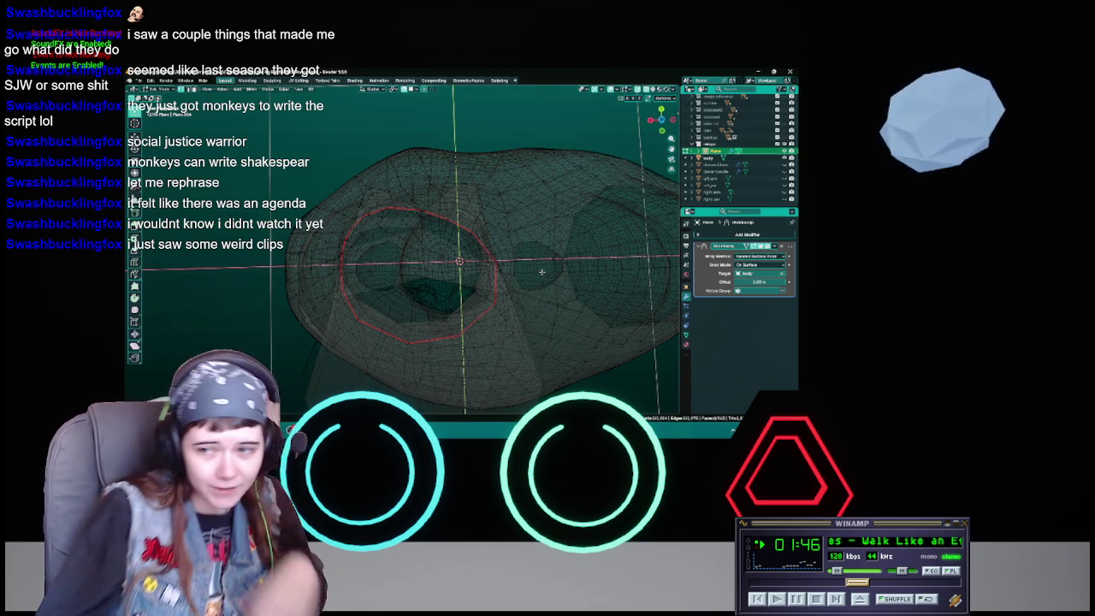
pyautogui.moveTo(541, 272)
pyautogui.mouseDown(button='middle')
pyautogui.moveTo(445, 284)
pyautogui.moveTo(497, 296)
pyautogui.mouseUp(button='middle')
pyautogui.hotkey('alt', 'z')
pyautogui.hotkey('ctrl', 's')
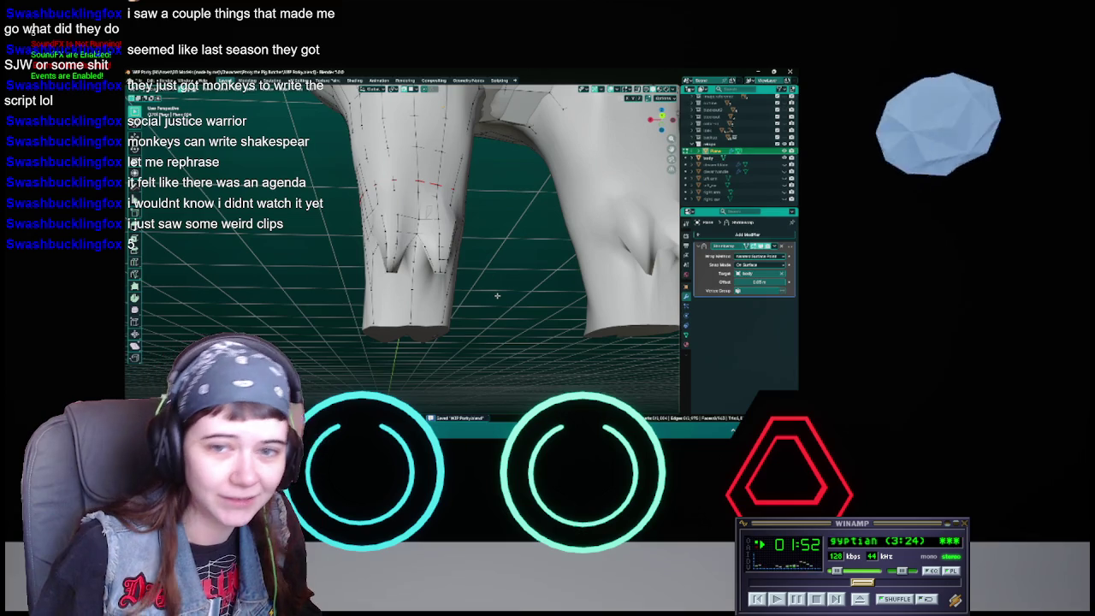
pyautogui.moveTo(497, 296)
pyautogui.mouseDown(button='middle')
pyautogui.moveTo(506, 309)
pyautogui.moveTo(494, 288)
pyautogui.mouseUp(button='middle')
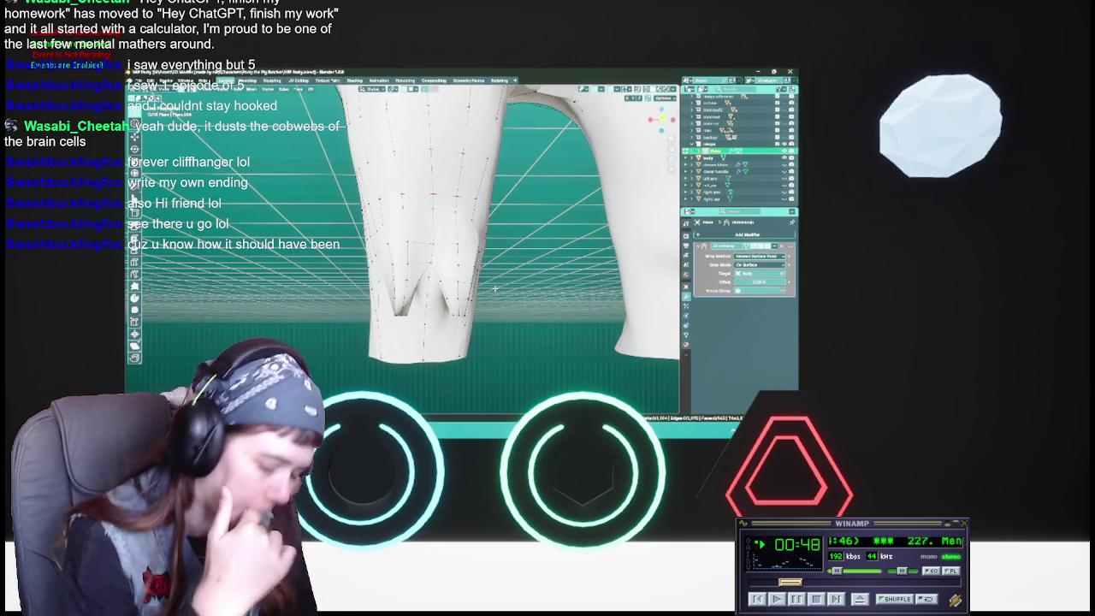
# Step: Pull two sets of stray pant-leg vertices into place and save the file
pyautogui.scroll(-1, 502, 278)
pyautogui.scroll(-1, 496, 272)
pyautogui.scroll(-1, 488, 265)
pyautogui.scroll(-1, 474, 254)
pyautogui.scroll(1, 475, 256)
pyautogui.scroll(1, 475, 257)
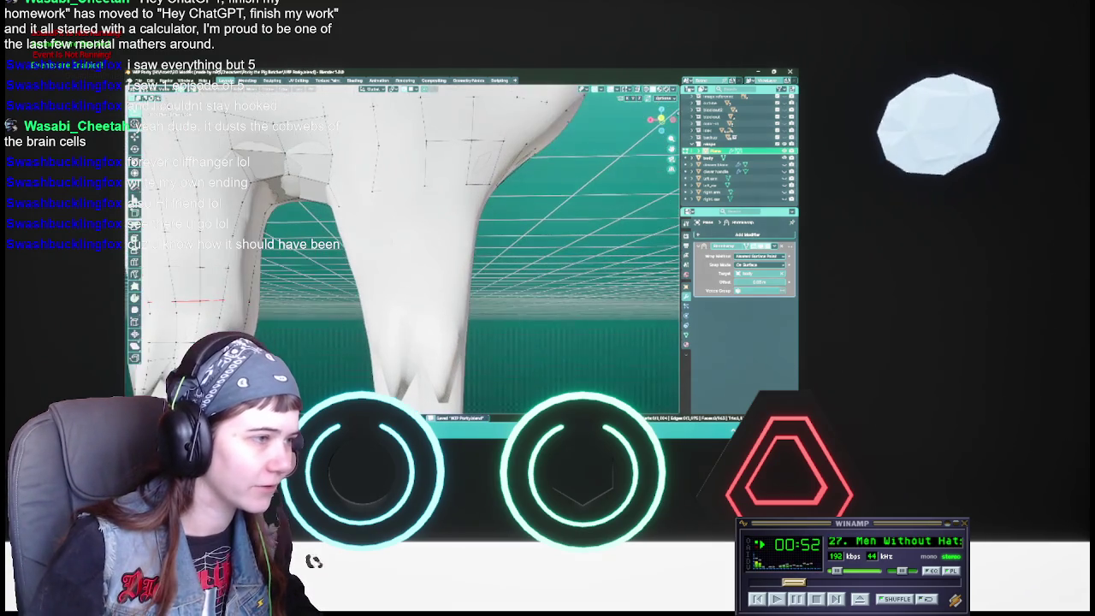
pyautogui.scroll(1, 474, 257)
pyautogui.scroll(1, 475, 257)
pyautogui.moveTo(441, 185); pyautogui.dragTo(473, 155, button='middle')
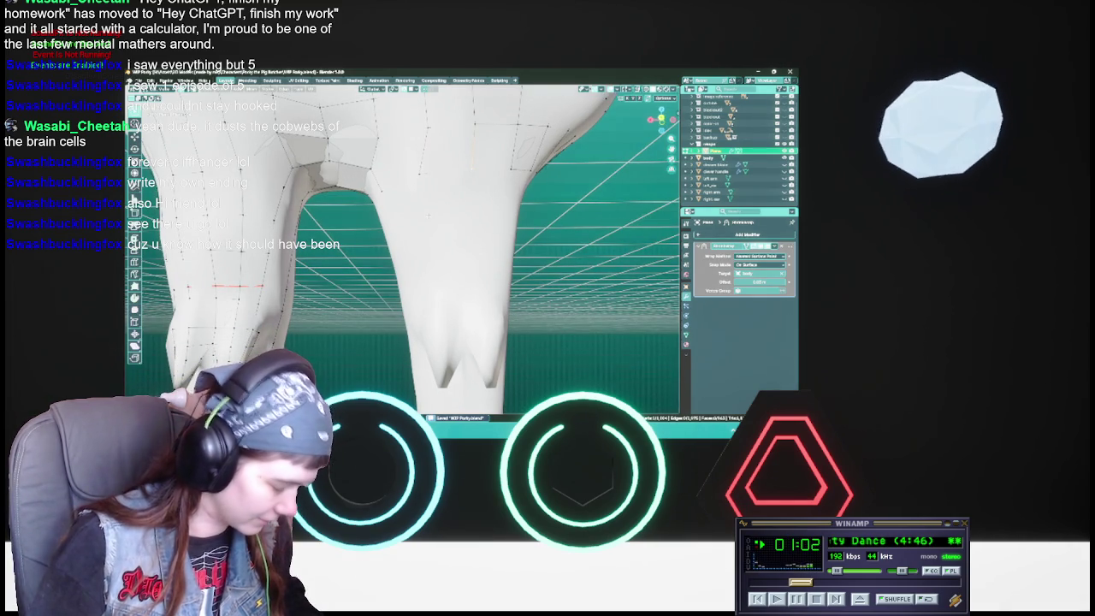
pyautogui.moveTo(473, 156); pyautogui.dragTo(494, 140, button='middle')
pyautogui.press('g')
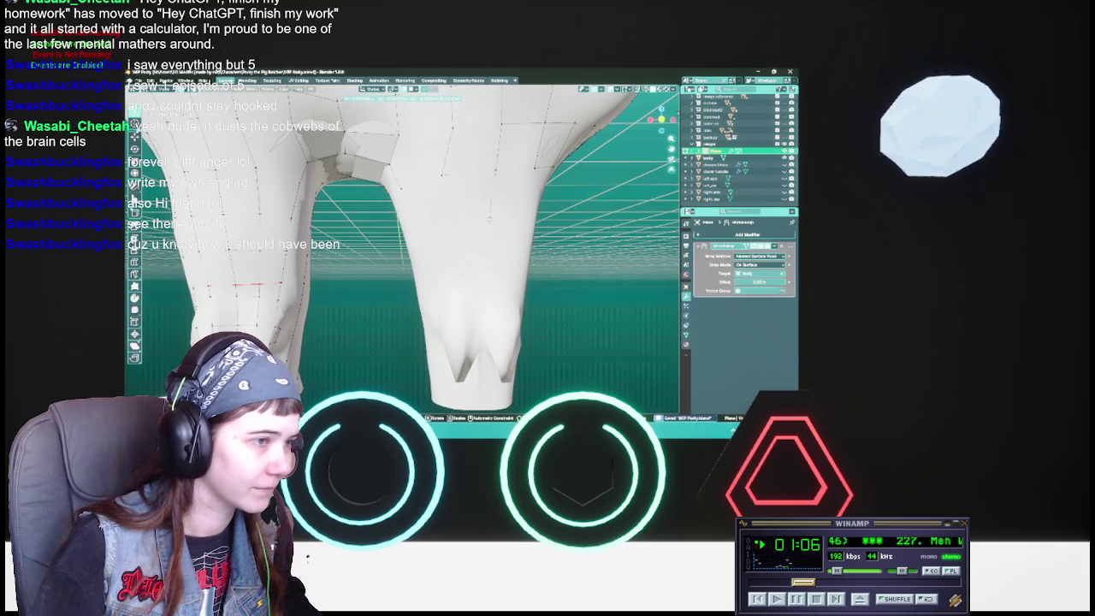
pyautogui.click(492, 218)
pyautogui.press('g')
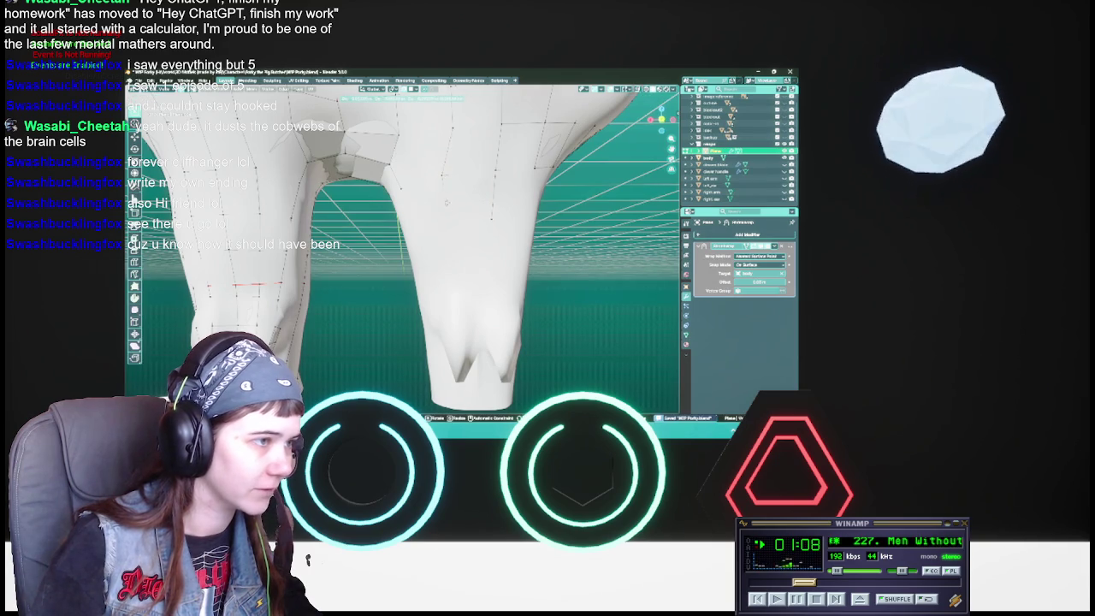
pyautogui.click(444, 217)
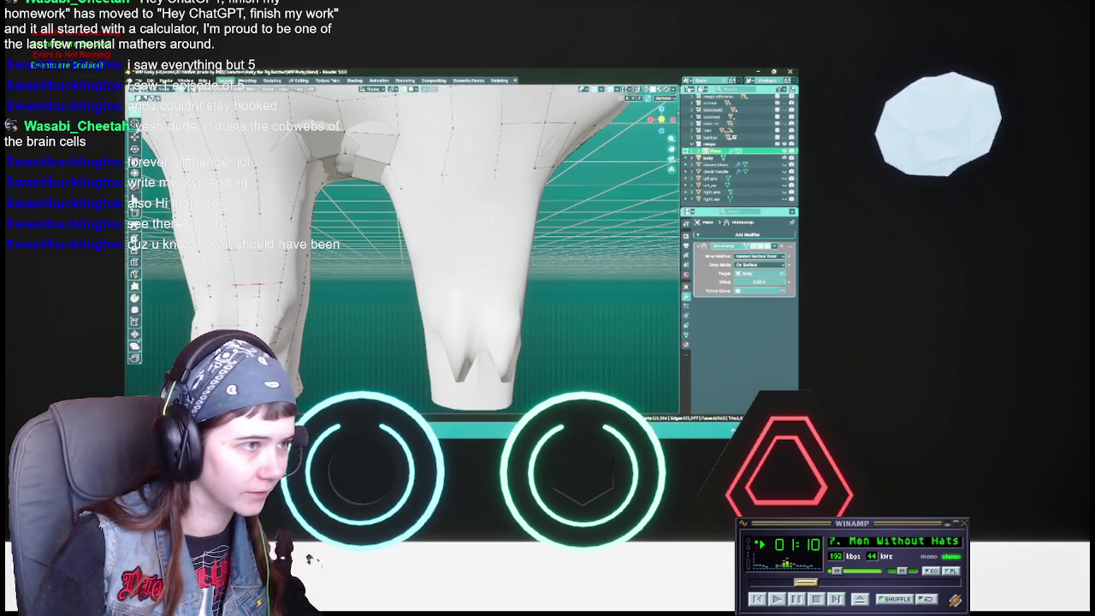
pyautogui.hotkey('ctrl', 's')
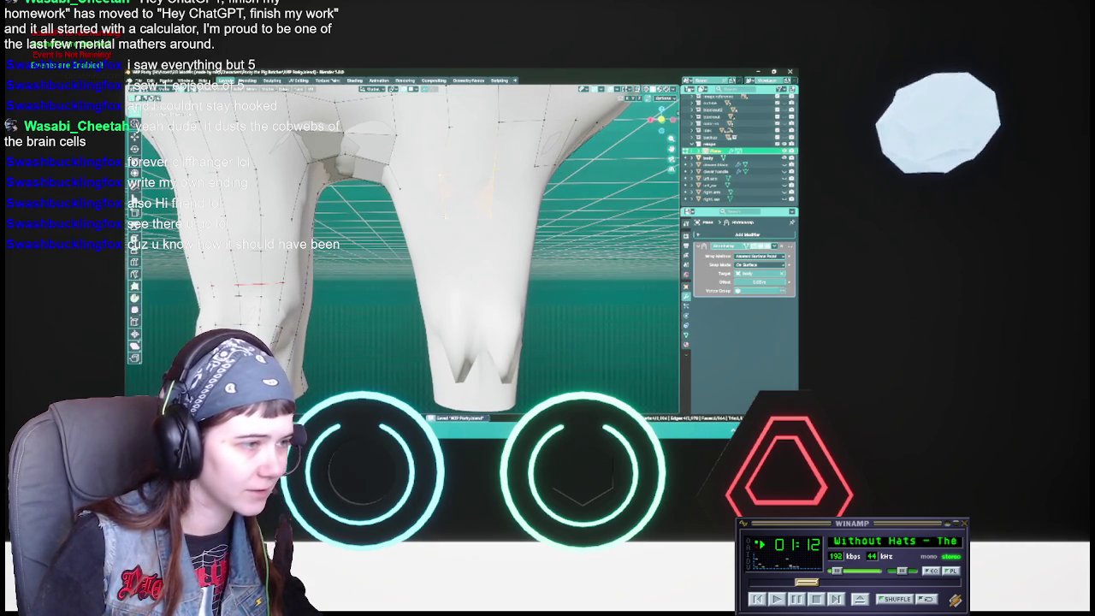
# Step: Move three more pant-leg vertices into line and save again
pyautogui.press('g')
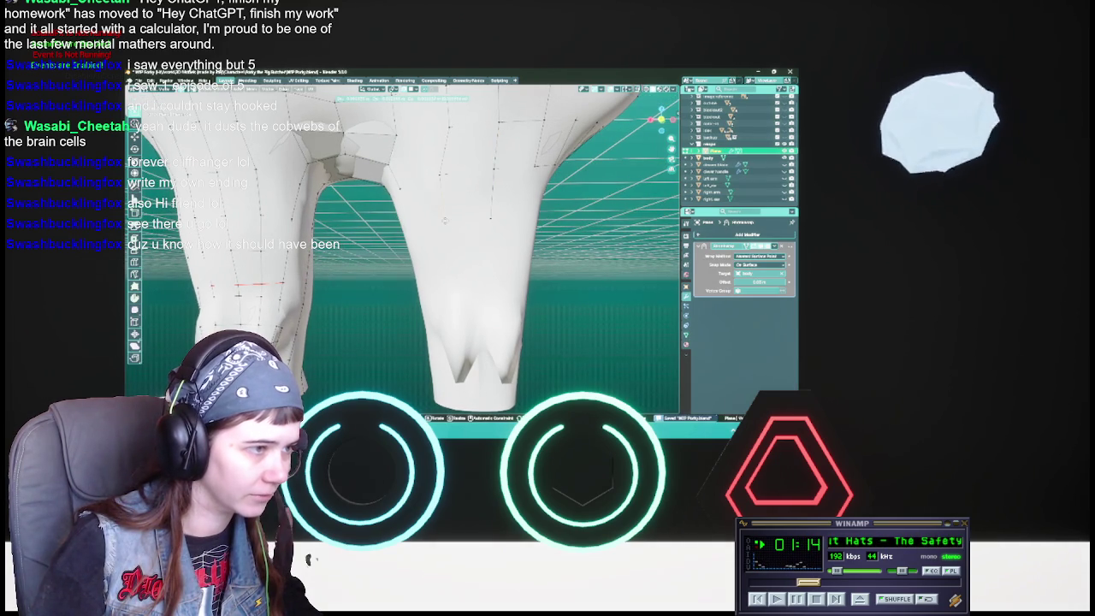
pyautogui.click(452, 227)
pyautogui.scroll(-2, 451, 227)
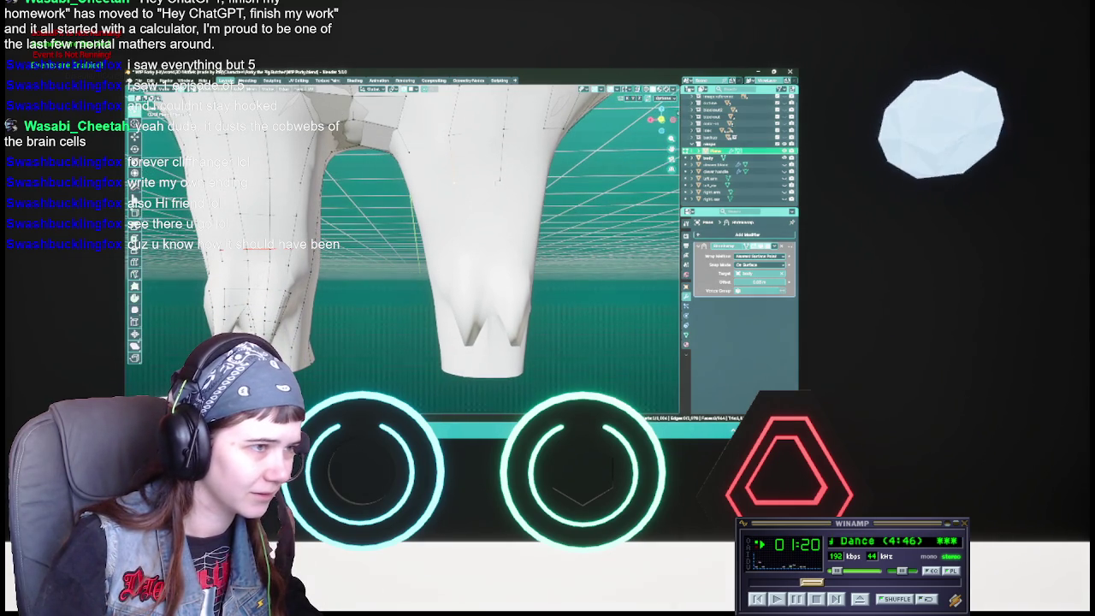
pyautogui.press('g')
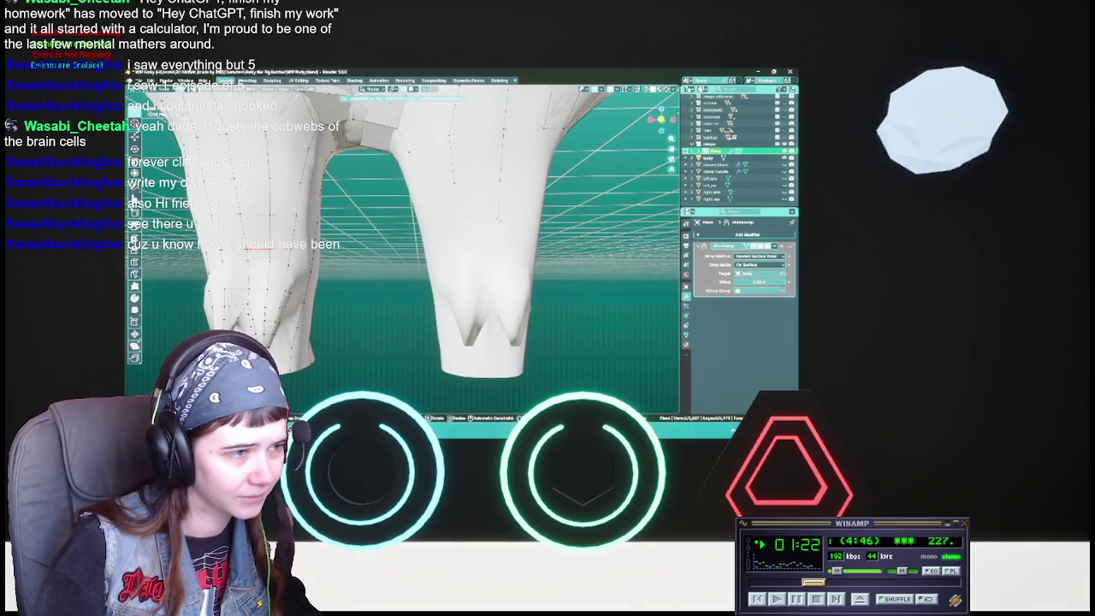
pyautogui.click(500, 222)
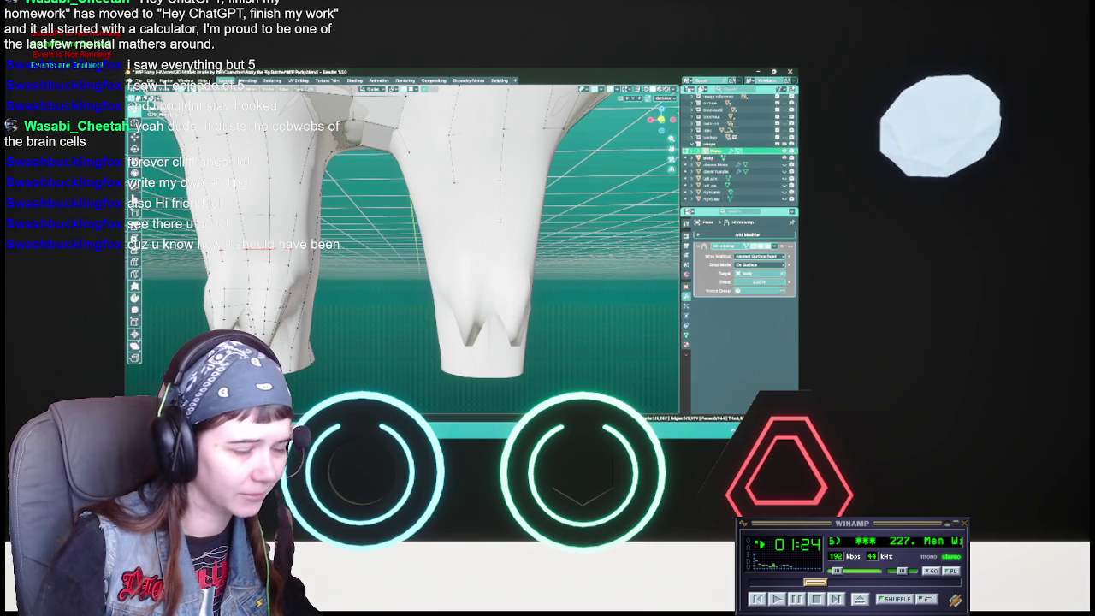
pyautogui.press('g')
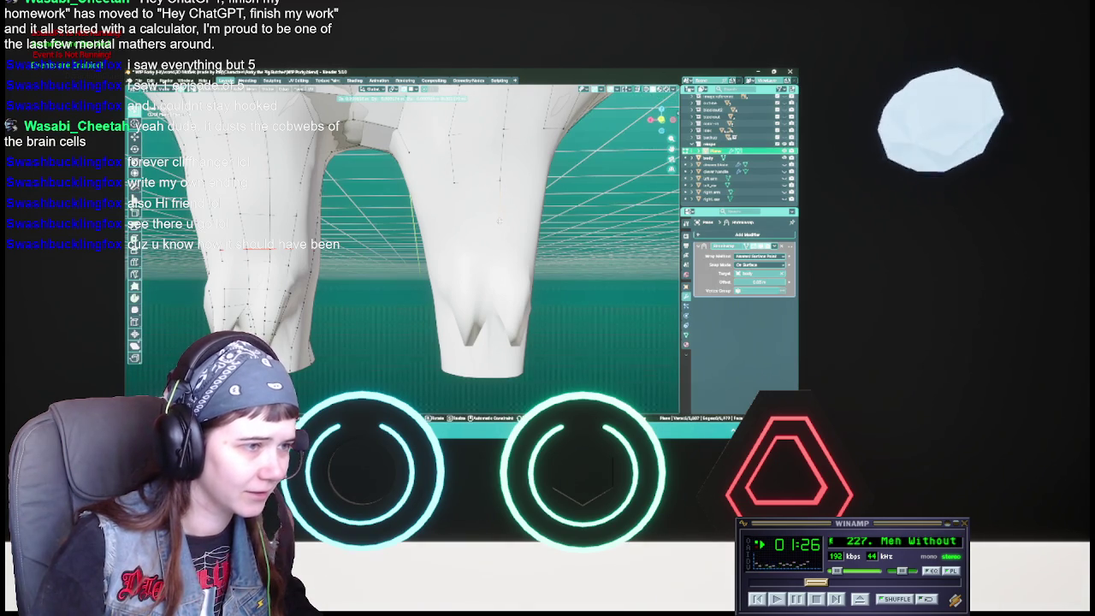
pyautogui.click(499, 221)
pyautogui.moveTo(499, 221); pyautogui.dragTo(468, 225, button='middle')
pyautogui.hotkey('ctrl', 's')
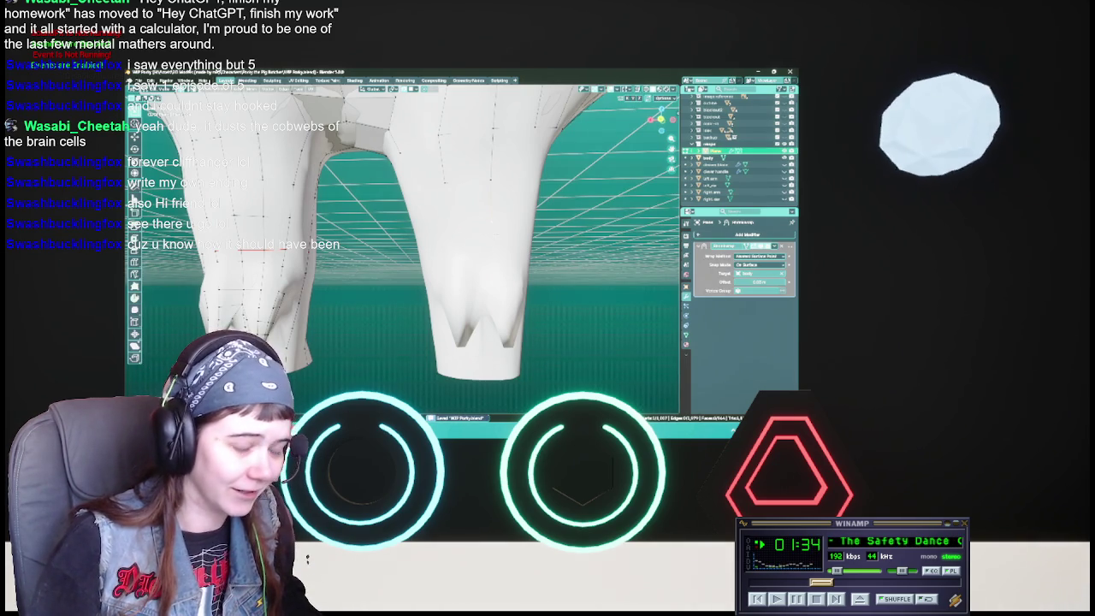
# Step: Nudge two pant-leg vertices into position and save WIP Porky.blend
pyautogui.moveTo(479, 224)
pyautogui.mouseDown(button='middle')
pyautogui.moveTo(492, 224)
pyautogui.moveTo(495, 245)
pyautogui.moveTo(484, 246)
pyautogui.mouseUp(button='middle')
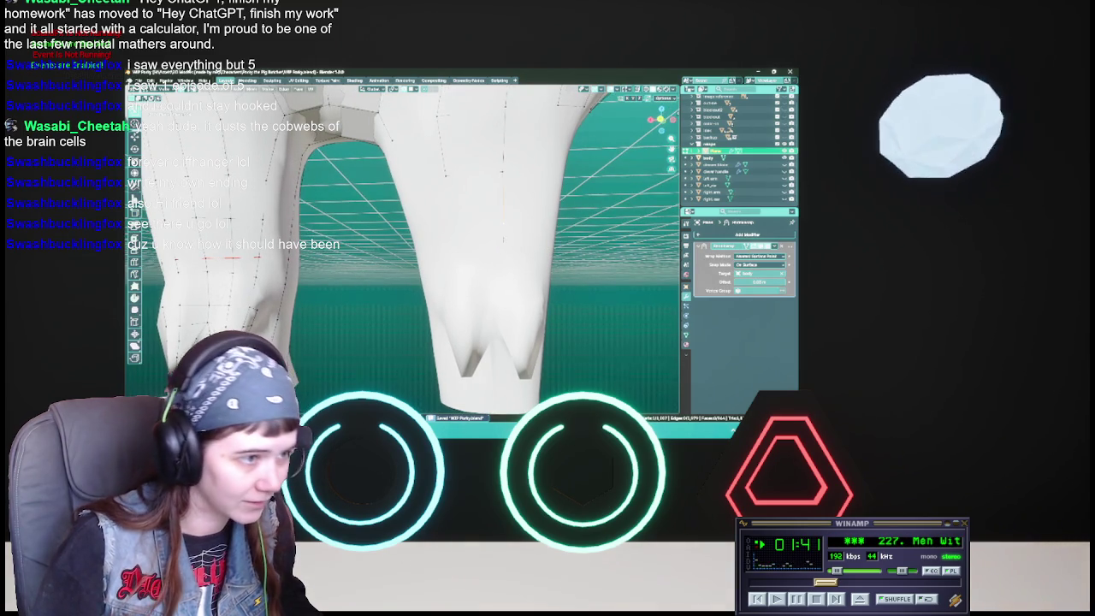
pyautogui.press('g')
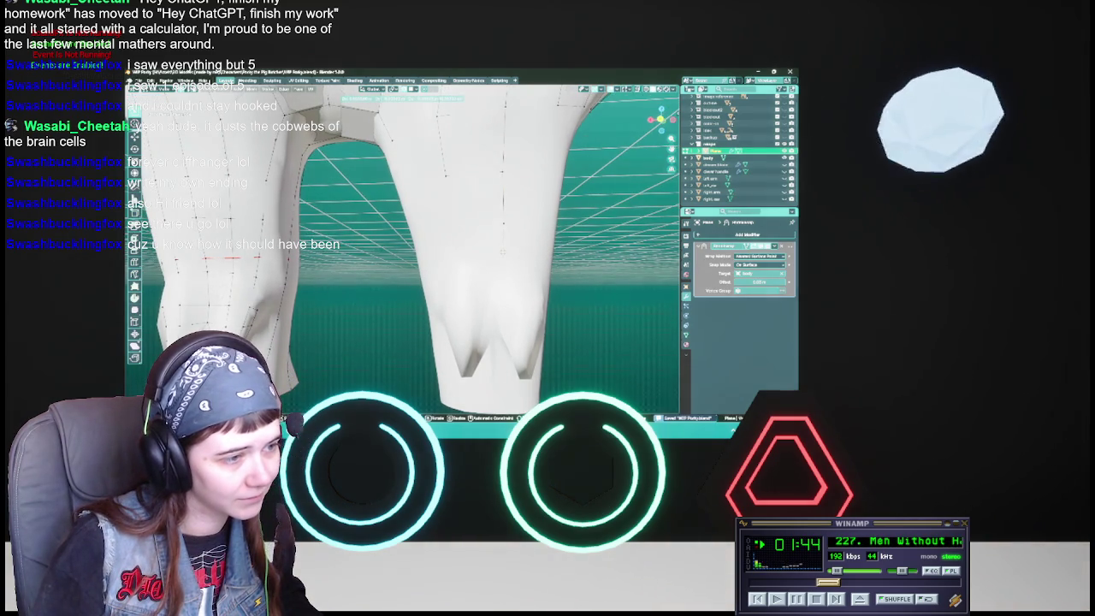
pyautogui.click(503, 248)
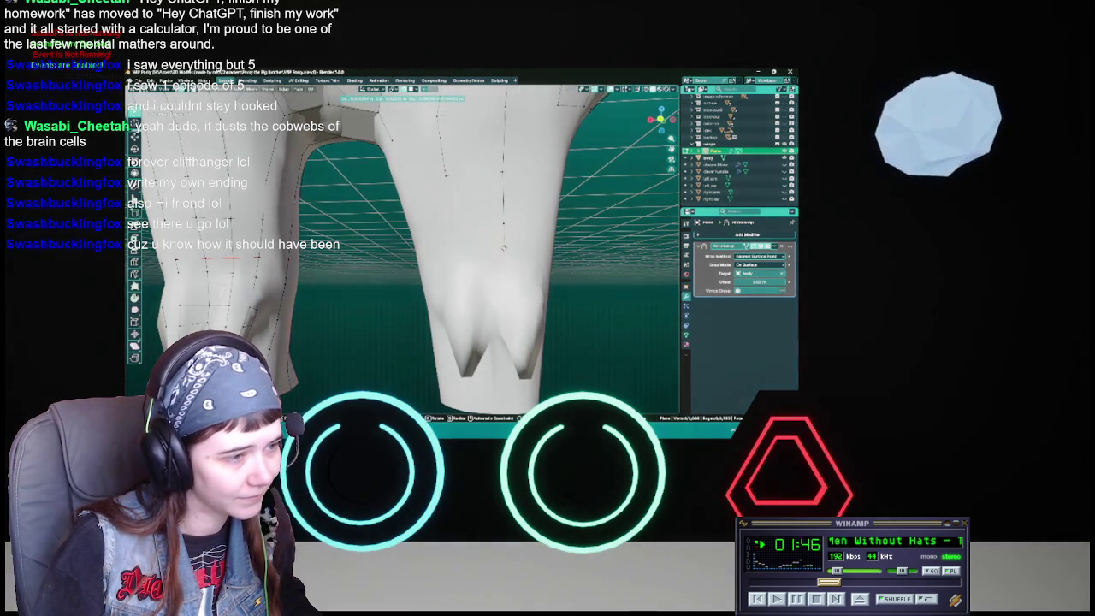
pyautogui.click(503, 247)
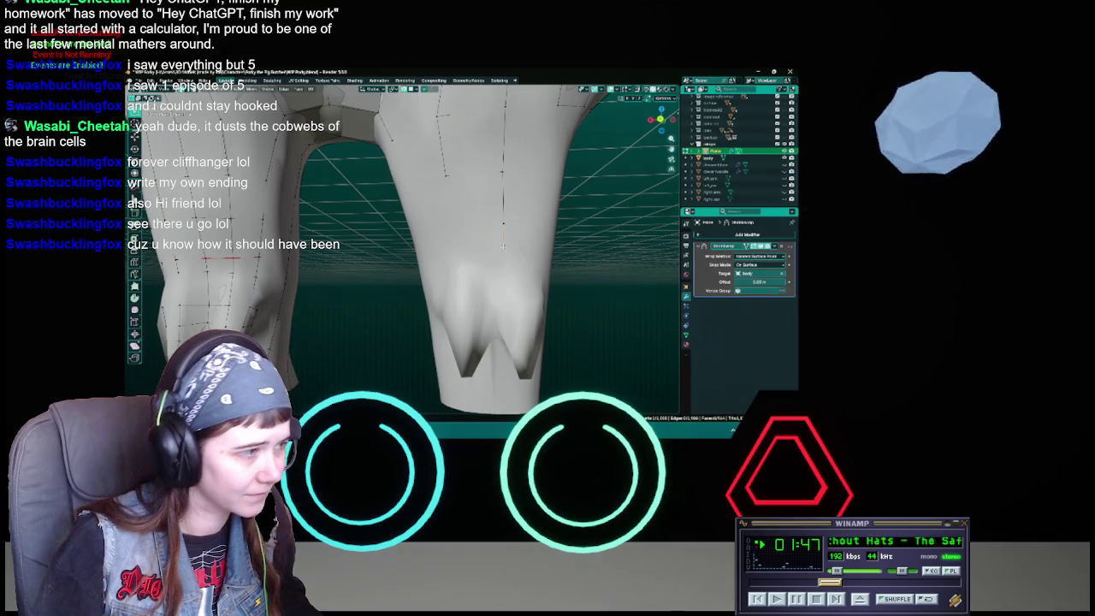
pyautogui.press('g')
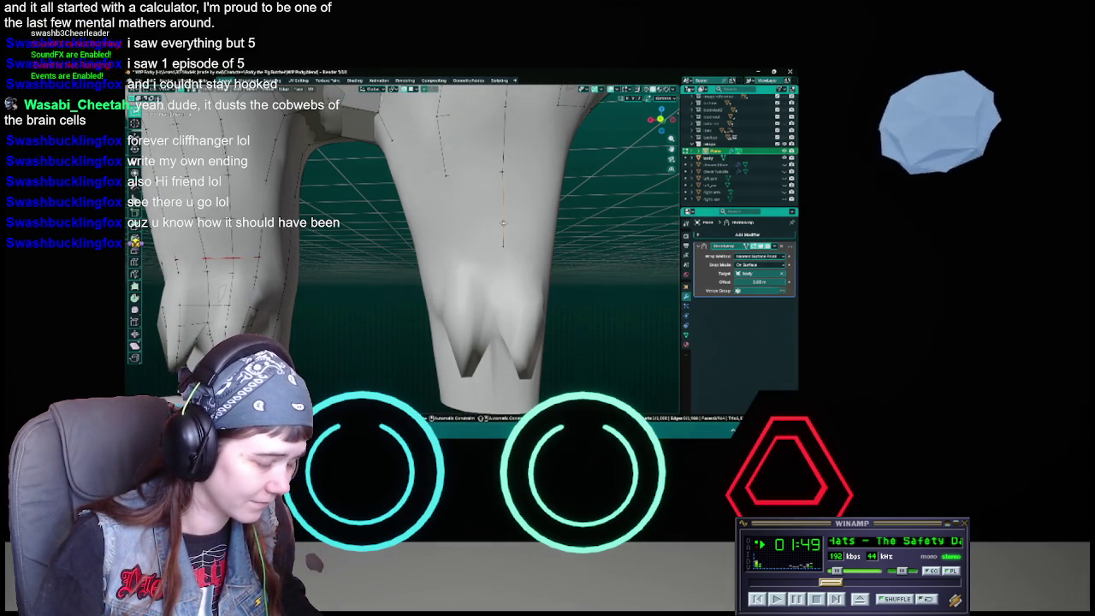
pyautogui.click(501, 207)
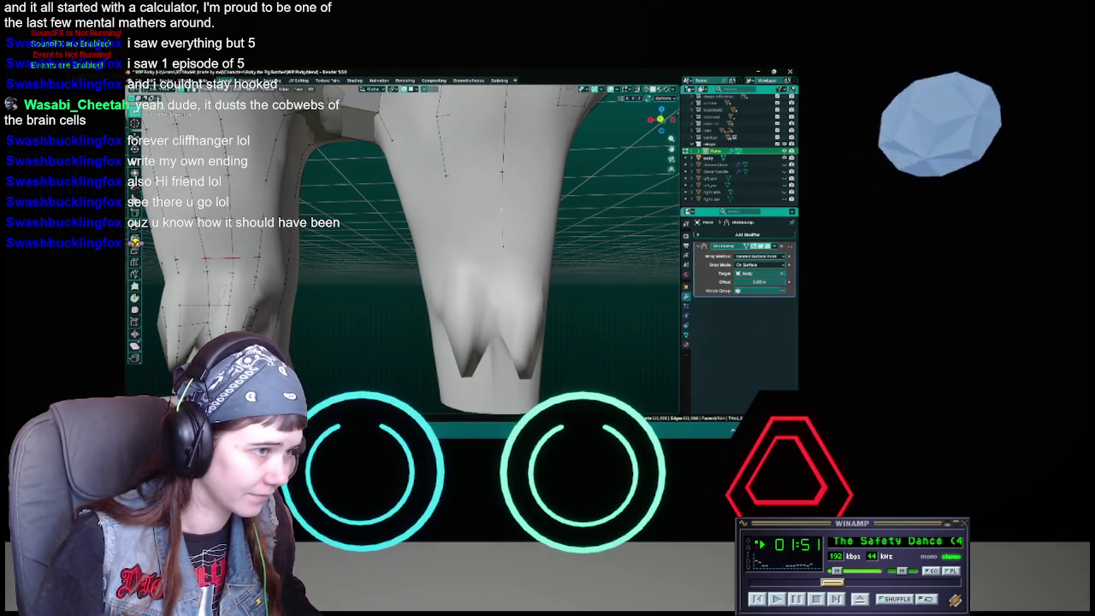
pyautogui.hotkey('ctrl', 's')
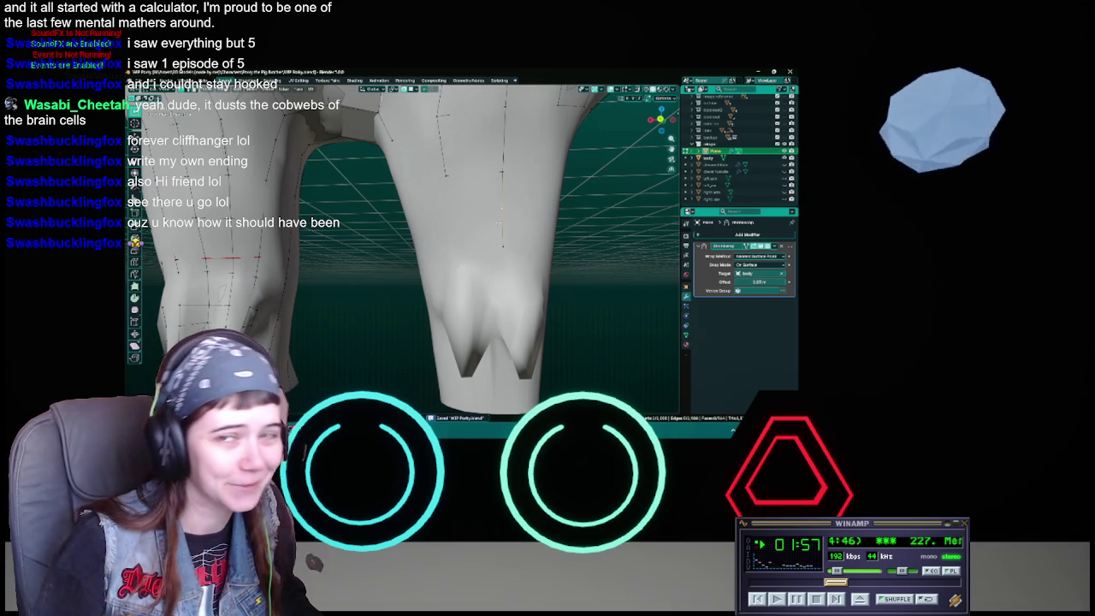
# Step: Shift further pant-leg vertices down along the leg, saving after each adjustment
pyautogui.press('g')
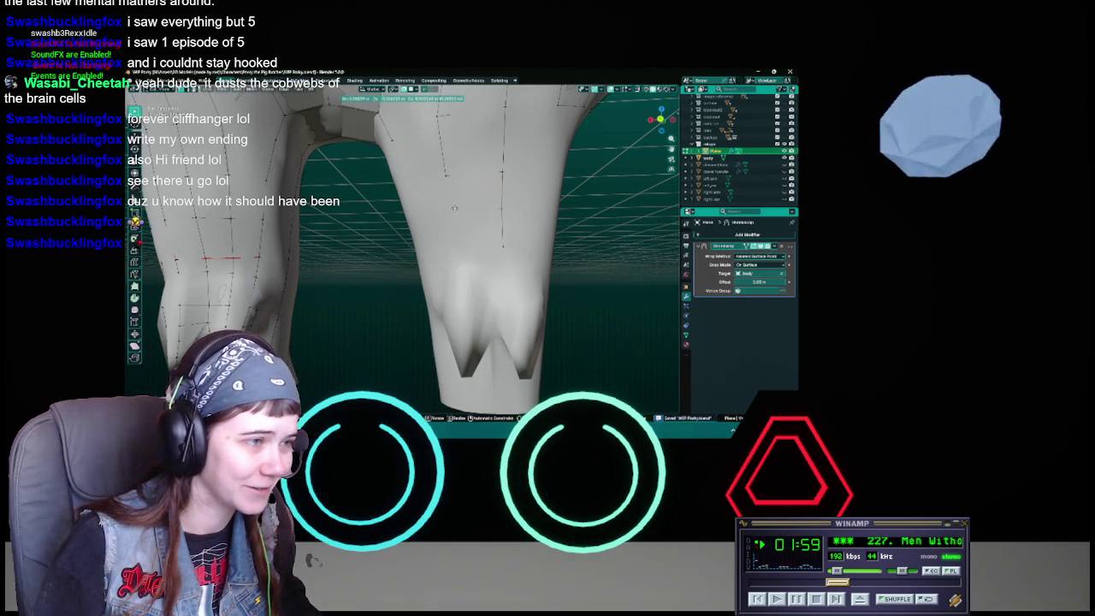
pyautogui.click(449, 209)
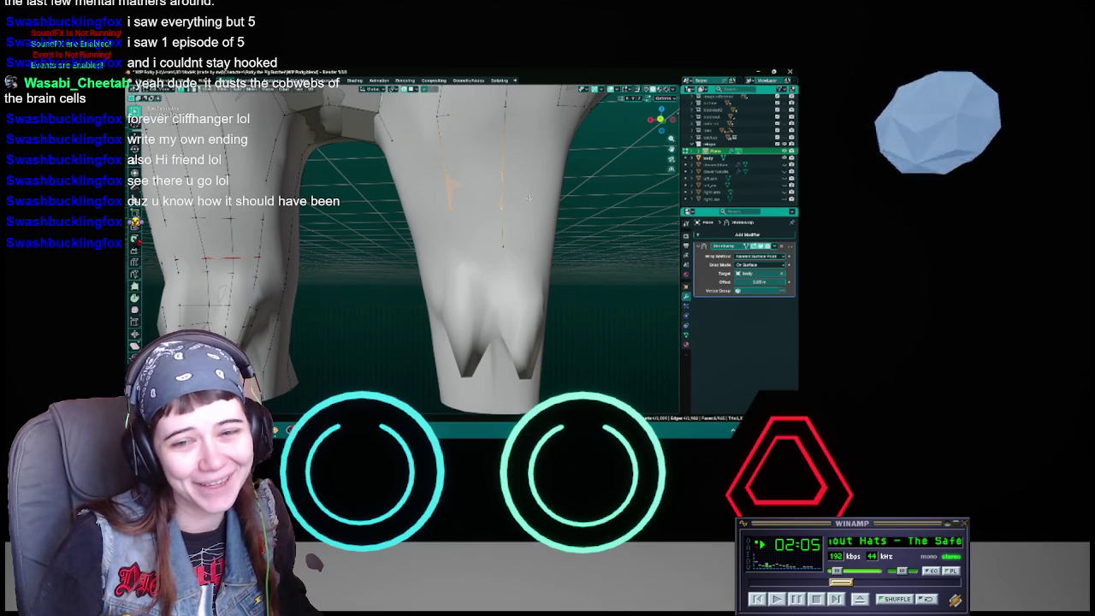
pyautogui.moveTo(449, 206); pyautogui.dragTo(447, 211, button='middle')
pyautogui.hotkey('ctrl', 's')
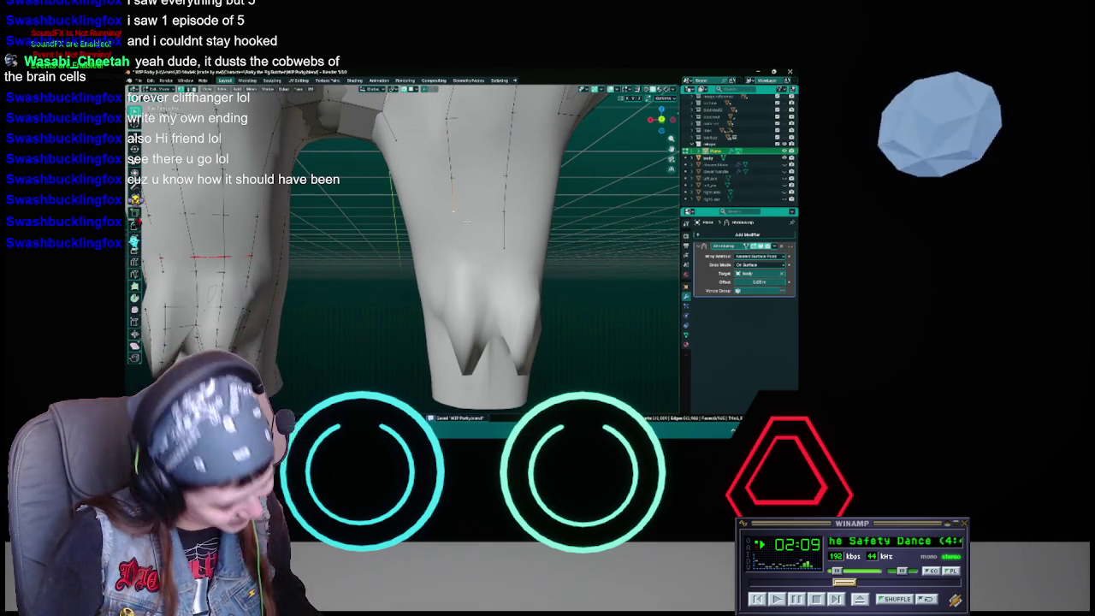
pyautogui.press('g')
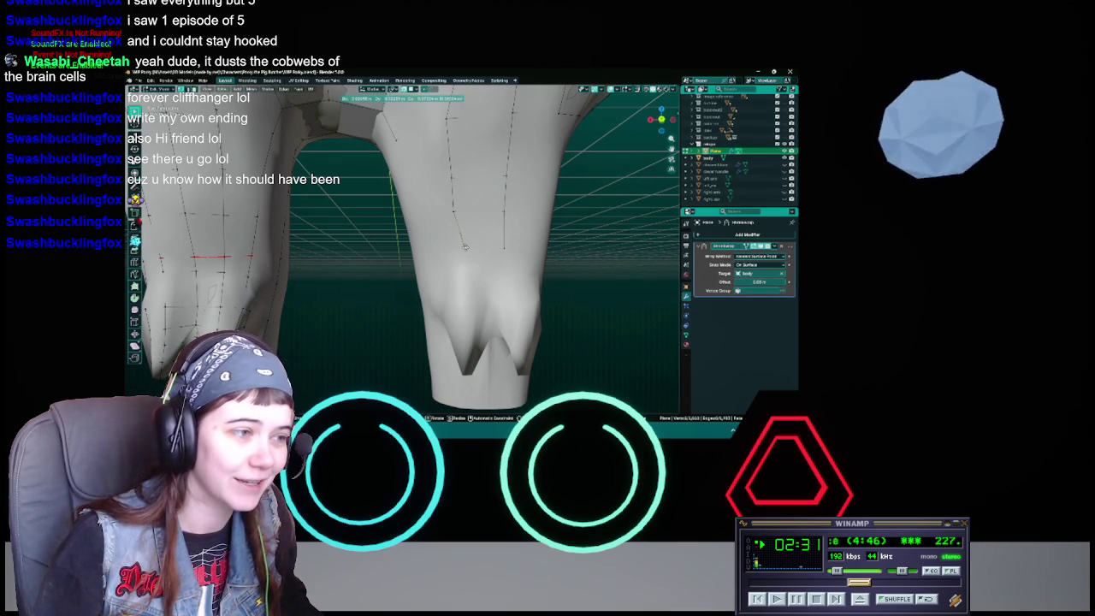
pyautogui.moveTo(466, 248); pyautogui.dragTo(466, 249, button='middle')
pyautogui.hotkey('ctrl', 's')
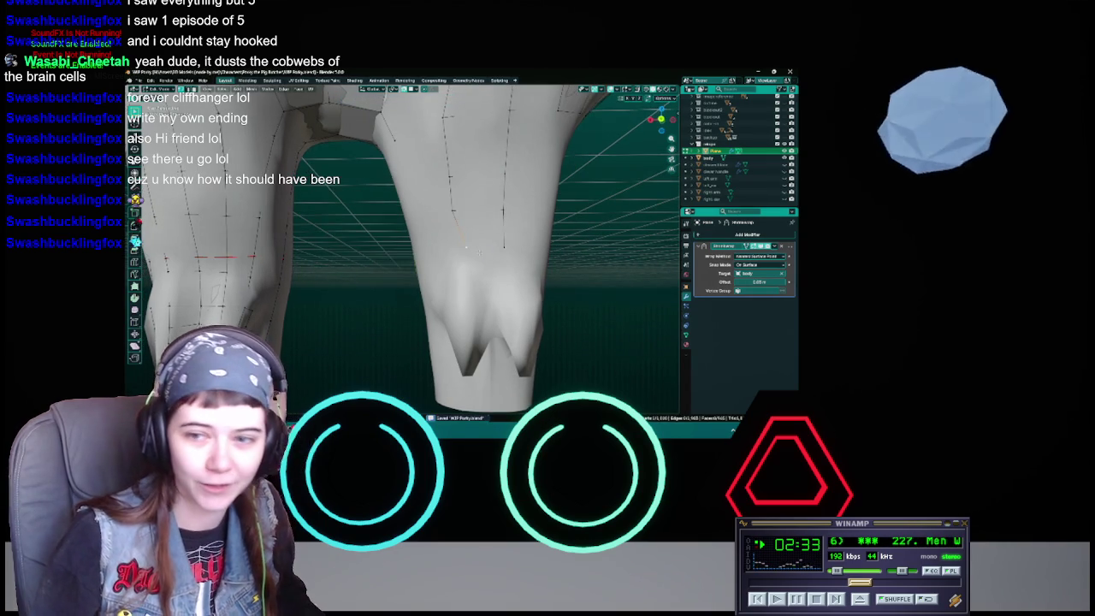